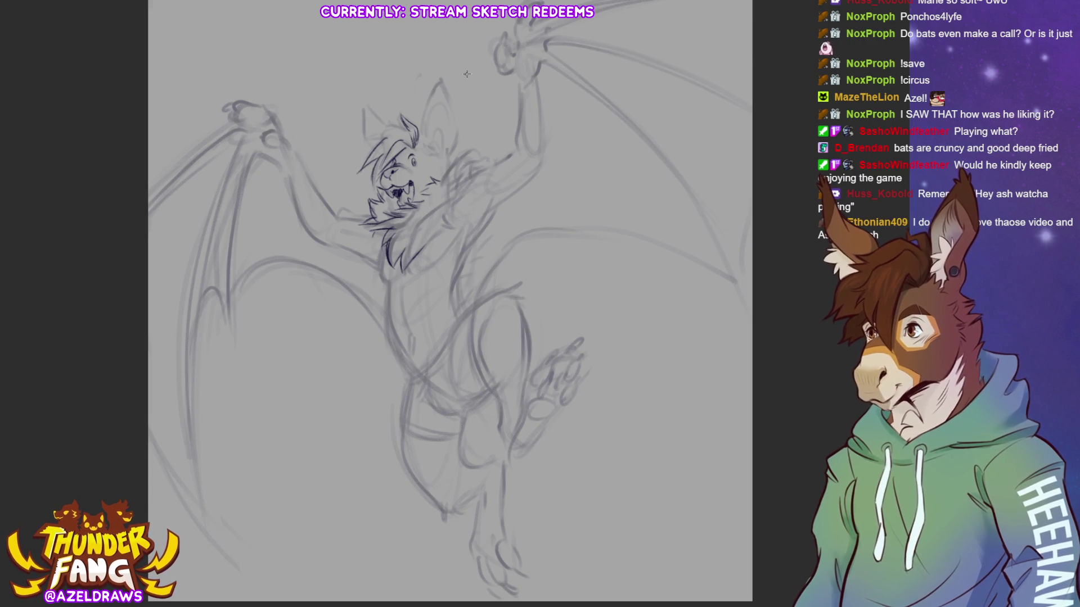
Ink the head hair tufts, inner ear line, neck and shoulder fur, chest hatching and long drape lines.
mouse_move(411, 132)
left_mouse_down()
mouse_move(359, 148)
mouse_move(418, 132)
mouse_move(441, 74)
mouse_move(450, 157)
mouse_move(422, 142)
mouse_move(441, 157)
mouse_move(424, 116)
mouse_move(438, 104)
mouse_move(430, 138)
mouse_move(450, 159)
mouse_move(442, 180)
mouse_move(381, 170)
mouse_move(394, 202)
left_mouse_up()
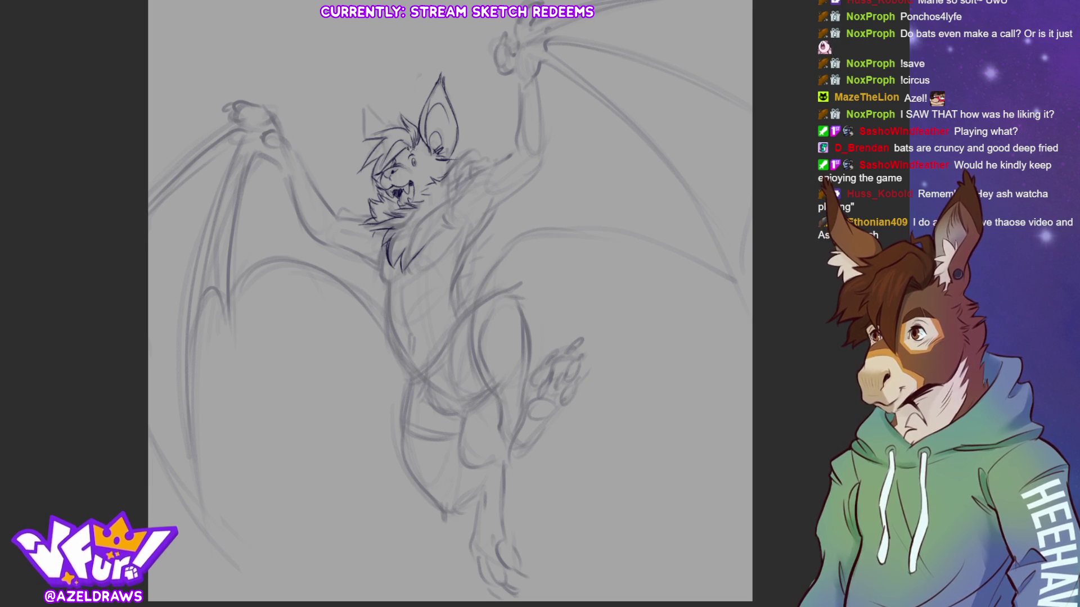
mouse_move(426, 129)
left_mouse_down()
mouse_move(390, 151)
mouse_move(364, 126)
mouse_move(366, 104)
mouse_move(389, 131)
mouse_move(363, 101)
mouse_move(370, 147)
mouse_move(422, 164)
mouse_move(453, 151)
mouse_move(426, 163)
mouse_move(444, 160)
left_mouse_up()
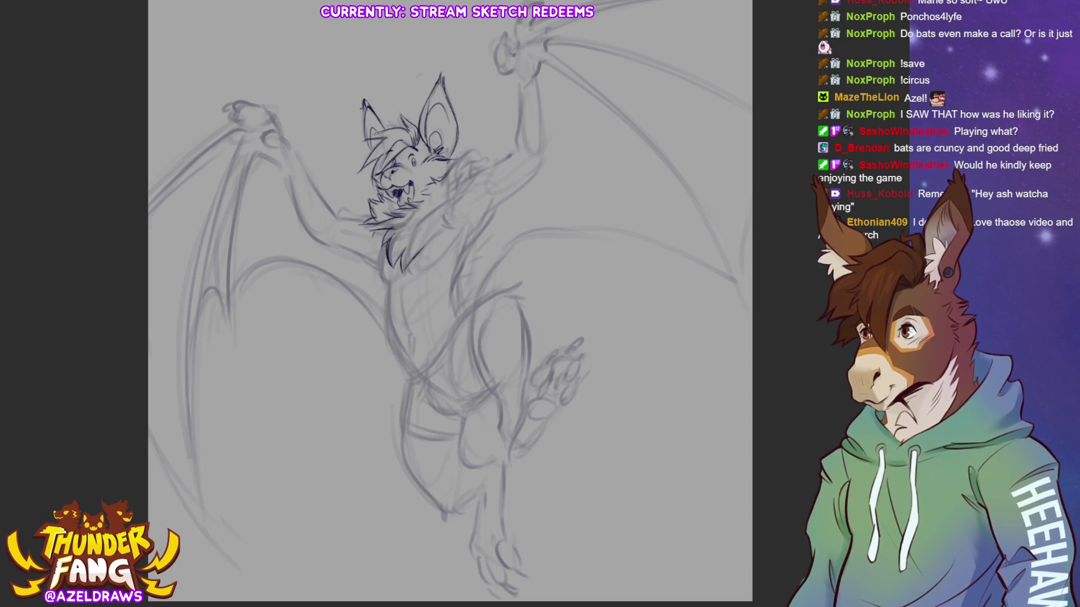
mouse_move(444, 186)
left_mouse_down()
mouse_move(456, 158)
mouse_move(470, 160)
mouse_move(466, 178)
left_mouse_up()
mouse_move(404, 265)
left_mouse_down()
mouse_move(453, 225)
mouse_move(483, 161)
left_mouse_up()
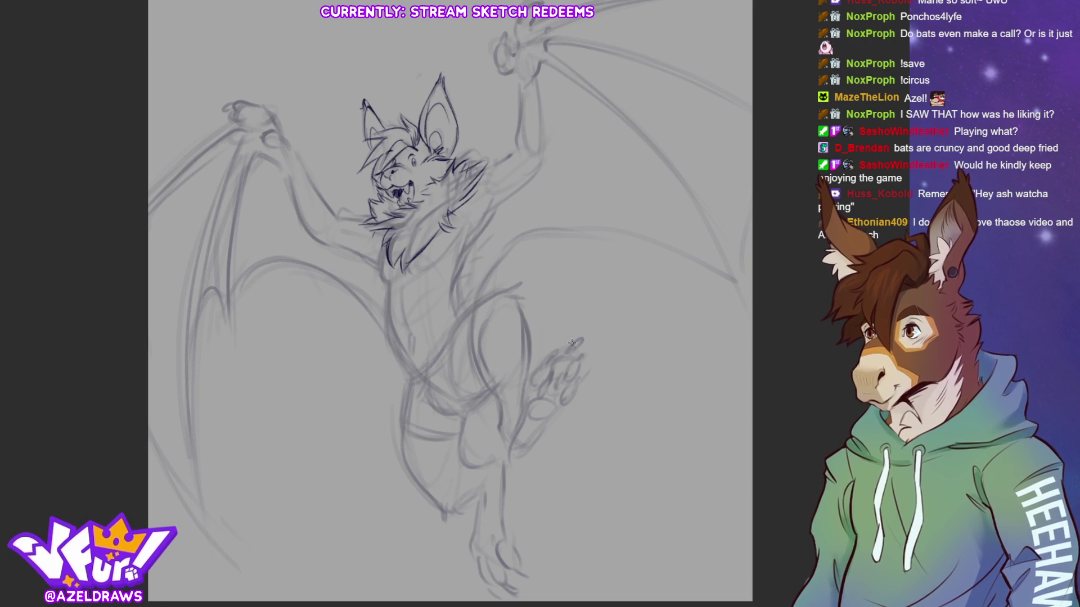
mouse_move(331, 207)
left_mouse_down()
mouse_move(276, 370)
mouse_move(493, 246)
left_mouse_up()
Ink the torso's right side, chin fur, right shoulder, chest hatching and the raised right arm and hand.
mouse_move(515, 165)
left_mouse_down()
mouse_move(492, 246)
mouse_move(507, 179)
left_mouse_up()
mouse_move(325, 220)
left_mouse_down()
mouse_move(365, 209)
mouse_move(352, 200)
mouse_move(336, 219)
left_mouse_up()
mouse_move(481, 173)
left_mouse_down()
mouse_move(505, 156)
mouse_move(325, 296)
left_mouse_up()
left_click_drag(487, 166, 448, 241)
left_click_drag(474, 187, 442, 241)
mouse_move(498, 160)
left_mouse_down()
mouse_move(487, 197)
mouse_move(517, 152)
left_mouse_up()
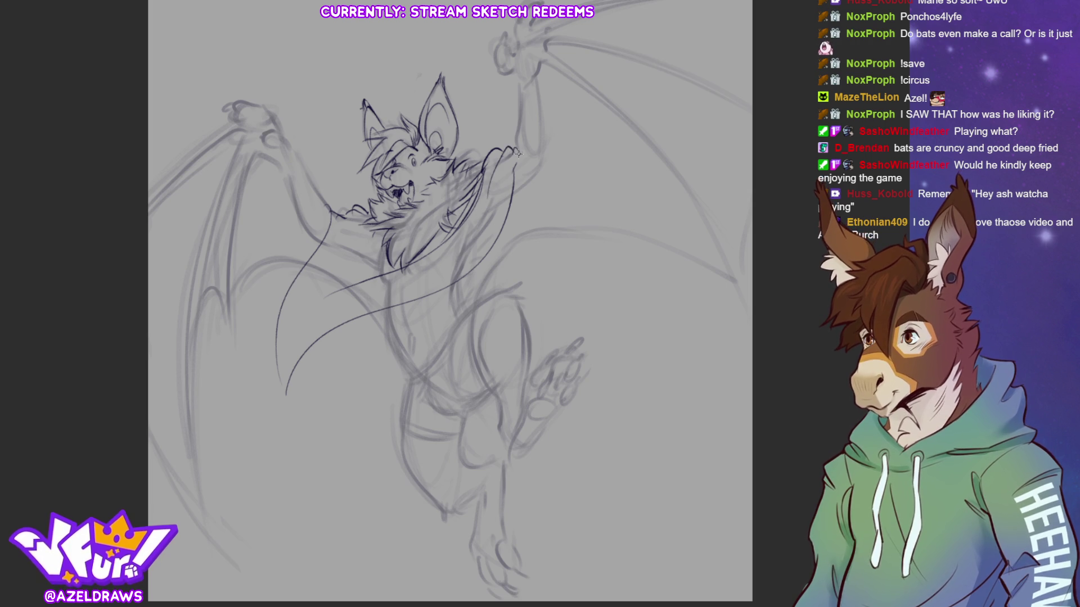
Draw drape lines below the left shoulder, darken the left arm, and outline the torso down to the belly.
left_click_drag(361, 214, 353, 260)
left_click_drag(356, 220, 340, 275)
mouse_move(338, 221)
left_mouse_down()
mouse_move(376, 204)
mouse_move(377, 246)
left_mouse_up()
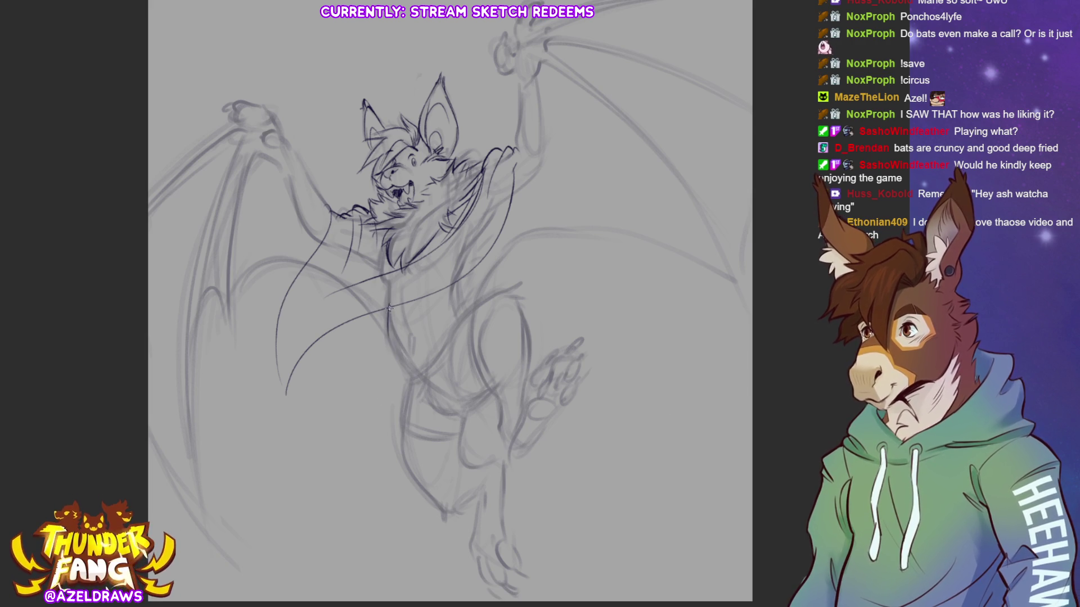
left_click_drag(389, 304, 413, 369)
mouse_move(457, 279)
left_mouse_down()
mouse_move(451, 306)
mouse_move(464, 318)
mouse_move(405, 331)
mouse_move(412, 353)
left_mouse_up()
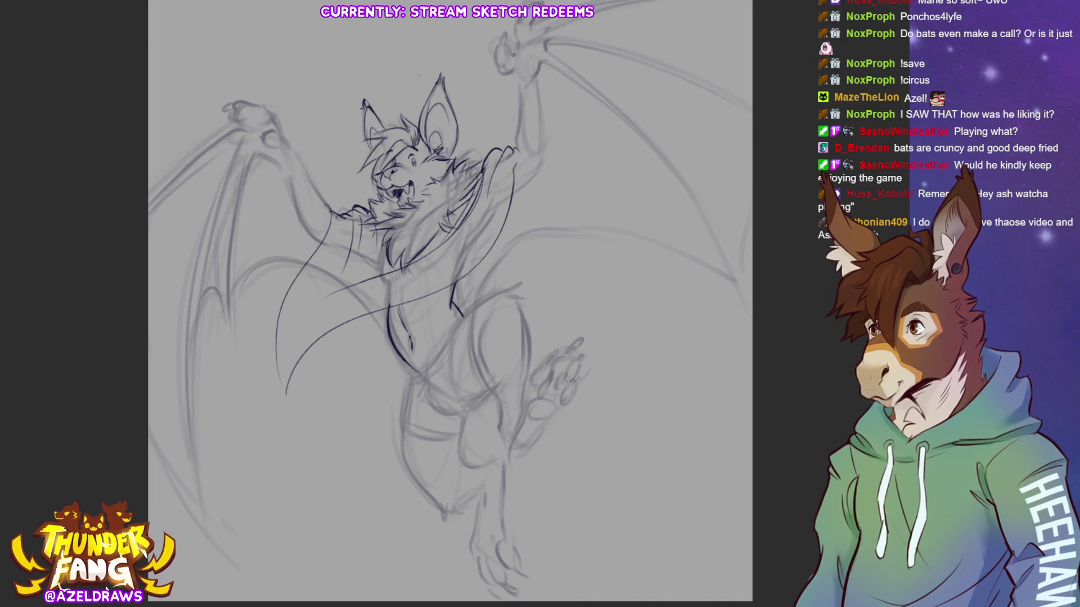
Draw and darken the belly's V outline and start the left thigh from its tip.
left_click_drag(413, 376, 461, 321)
mouse_move(402, 357)
left_mouse_down()
mouse_move(413, 376)
mouse_move(405, 363)
mouse_move(520, 286)
left_mouse_up()
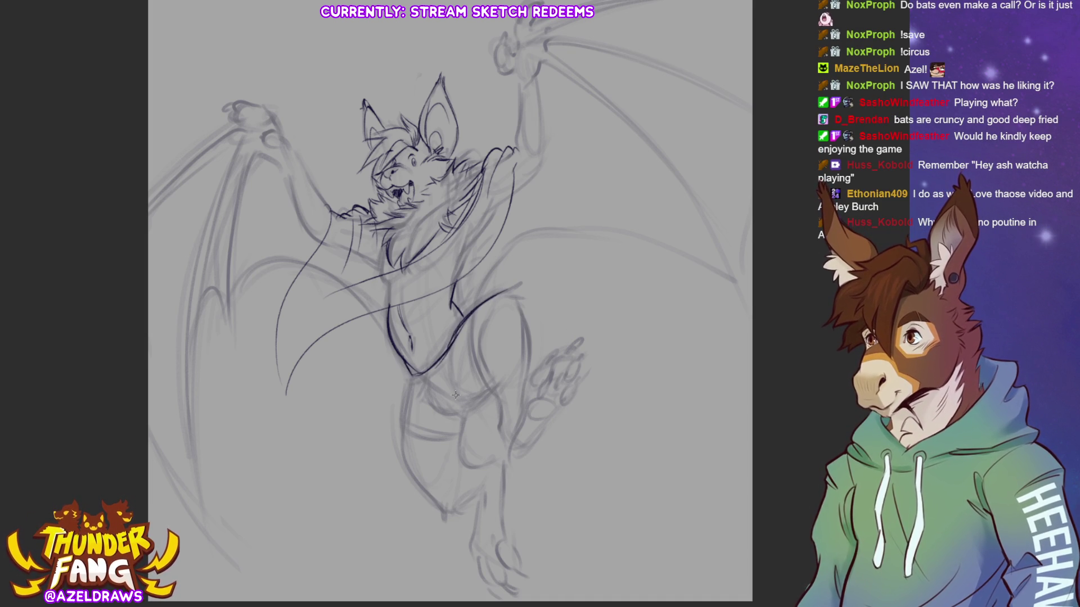
mouse_move(454, 343)
left_mouse_down()
mouse_move(401, 419)
mouse_move(410, 478)
mouse_move(444, 512)
left_mouse_up()
left_click_drag(461, 416, 466, 466)
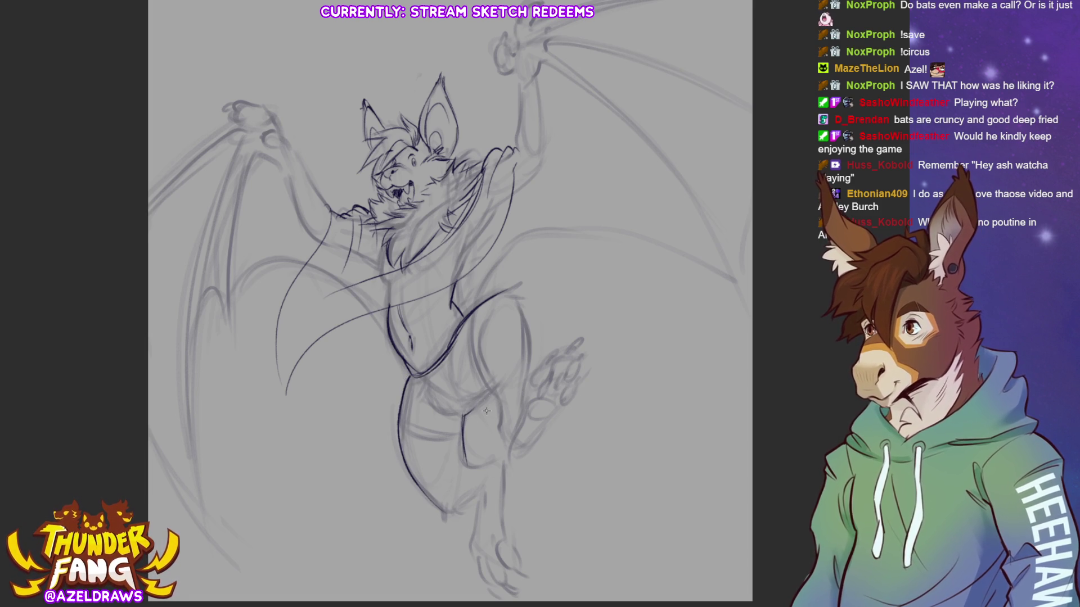
Add a dark waistband across the hips and outline the right hip, outer thigh and inner thigh.
mouse_move(397, 427)
left_mouse_down()
mouse_move(462, 432)
mouse_move(416, 432)
mouse_move(451, 433)
left_mouse_up()
left_click_drag(400, 427, 461, 431)
mouse_move(472, 321)
left_mouse_down()
mouse_move(469, 384)
mouse_move(483, 406)
mouse_move(432, 404)
mouse_move(459, 418)
mouse_move(463, 405)
mouse_move(462, 417)
mouse_move(491, 397)
left_mouse_up()
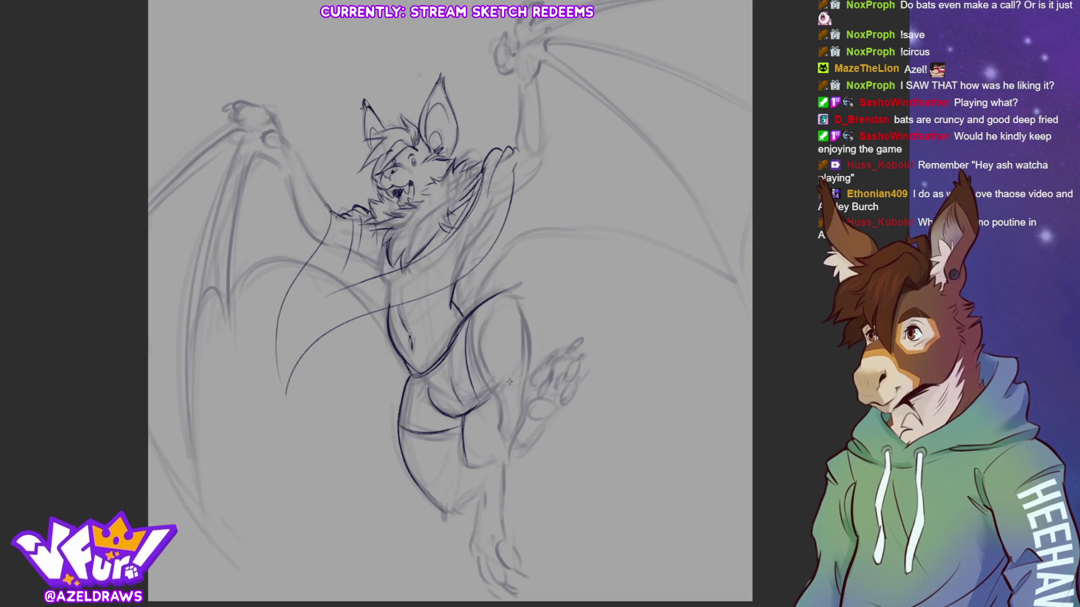
mouse_move(453, 345)
left_mouse_down()
mouse_move(456, 396)
mouse_move(411, 392)
mouse_move(444, 416)
mouse_move(415, 387)
left_mouse_up()
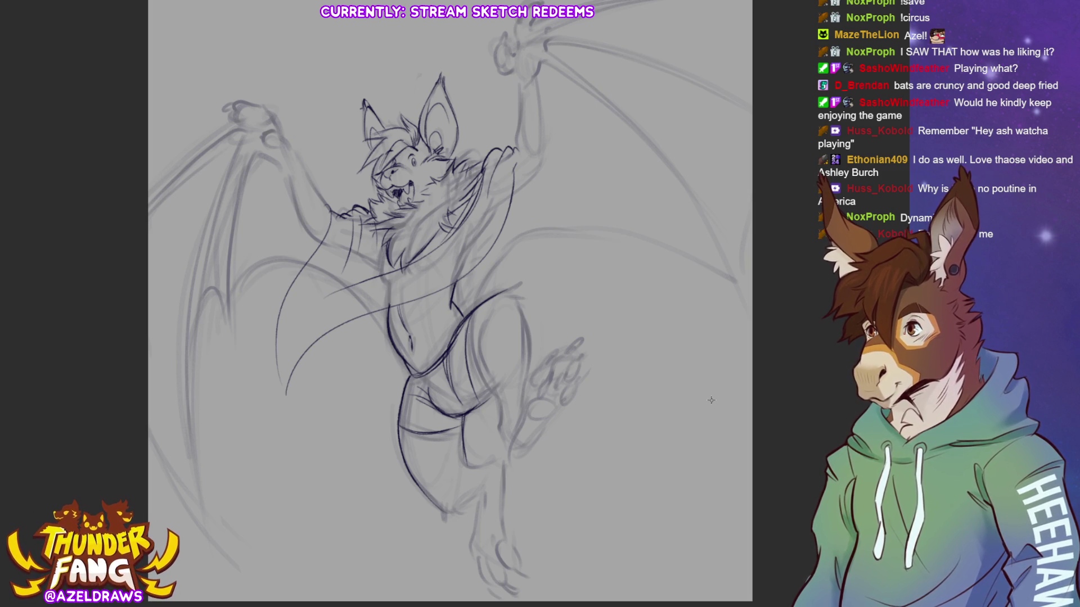
Ink the hip-to-thigh contour, outer thigh detail marks and the knee.
left_click_drag(462, 344, 487, 401)
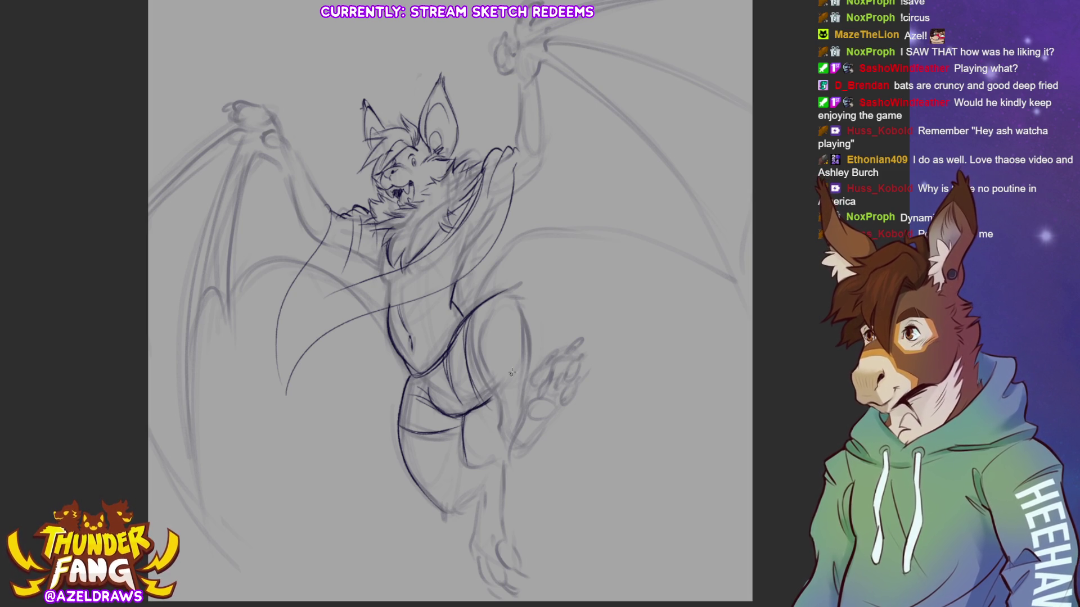
left_click_drag(476, 329, 502, 397)
mouse_move(491, 299)
left_mouse_down()
mouse_move(522, 278)
mouse_move(523, 380)
left_mouse_up()
mouse_move(527, 329)
left_mouse_down()
mouse_move(519, 393)
mouse_move(487, 410)
mouse_move(495, 417)
left_mouse_up()
left_click_drag(523, 382, 522, 397)
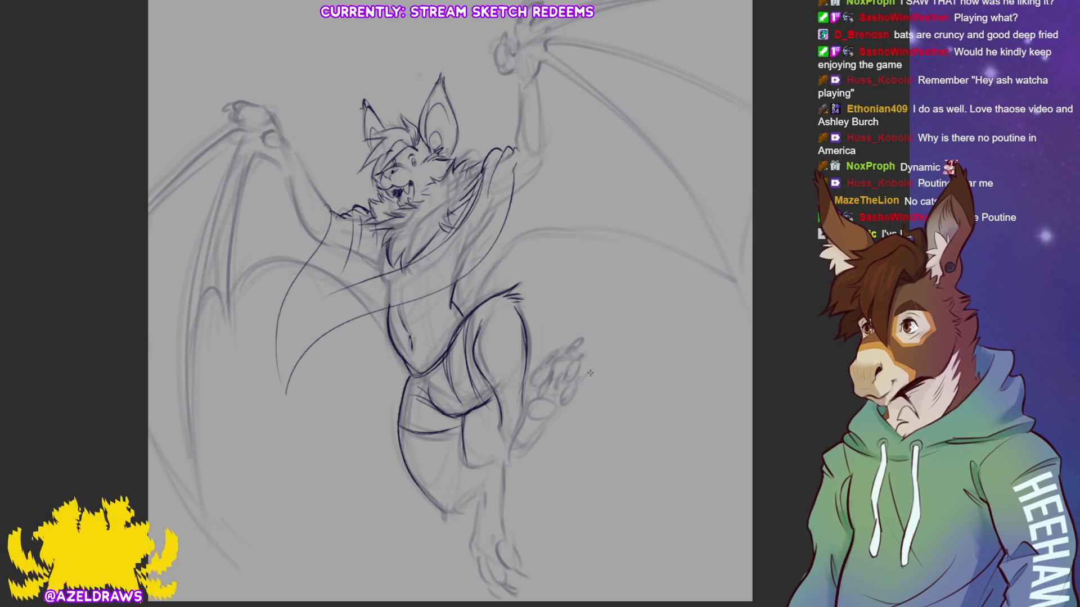
mouse_move(535, 371)
left_mouse_down()
mouse_move(531, 382)
mouse_move(542, 384)
mouse_move(544, 366)
mouse_move(545, 384)
mouse_move(558, 357)
mouse_move(554, 374)
mouse_move(570, 357)
mouse_move(576, 373)
mouse_move(579, 341)
mouse_move(576, 357)
mouse_move(583, 348)
mouse_move(539, 367)
mouse_move(553, 358)
mouse_move(536, 401)
mouse_move(556, 390)
mouse_move(529, 410)
mouse_move(558, 398)
mouse_move(536, 414)
left_mouse_up()
Draw the raised foot's heel, toe beans and pad, and darken the back of the leg and heel.
mouse_move(534, 394)
left_mouse_down()
mouse_move(518, 425)
mouse_move(537, 436)
mouse_move(555, 417)
left_mouse_up()
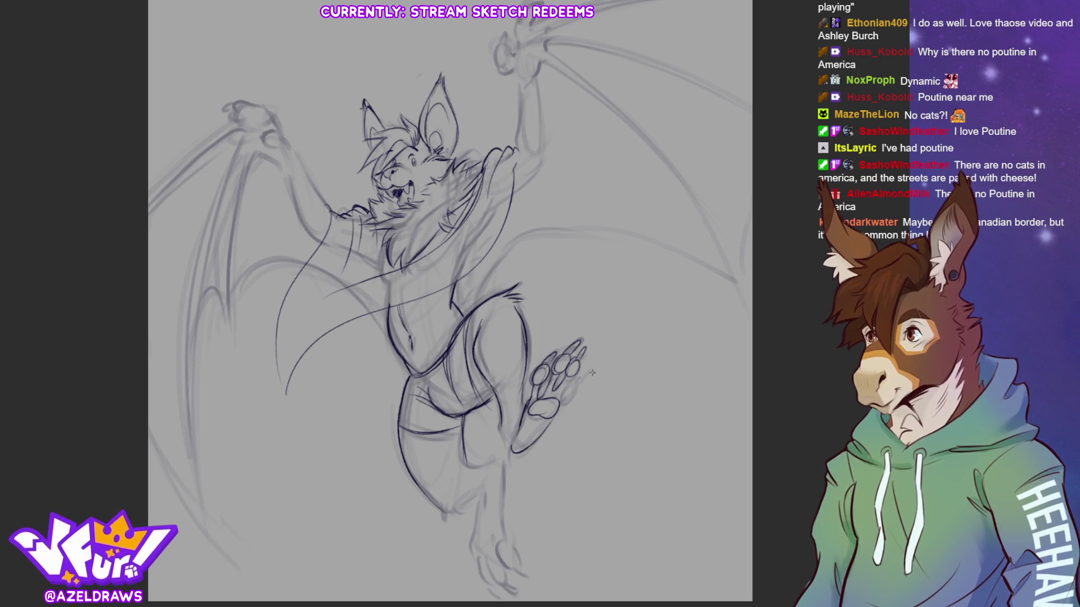
mouse_move(574, 379)
left_mouse_down()
mouse_move(582, 391)
mouse_move(562, 388)
mouse_move(562, 406)
mouse_move(573, 397)
mouse_move(563, 412)
left_mouse_up()
mouse_move(575, 378)
left_mouse_down()
mouse_move(585, 368)
mouse_move(591, 382)
left_mouse_up()
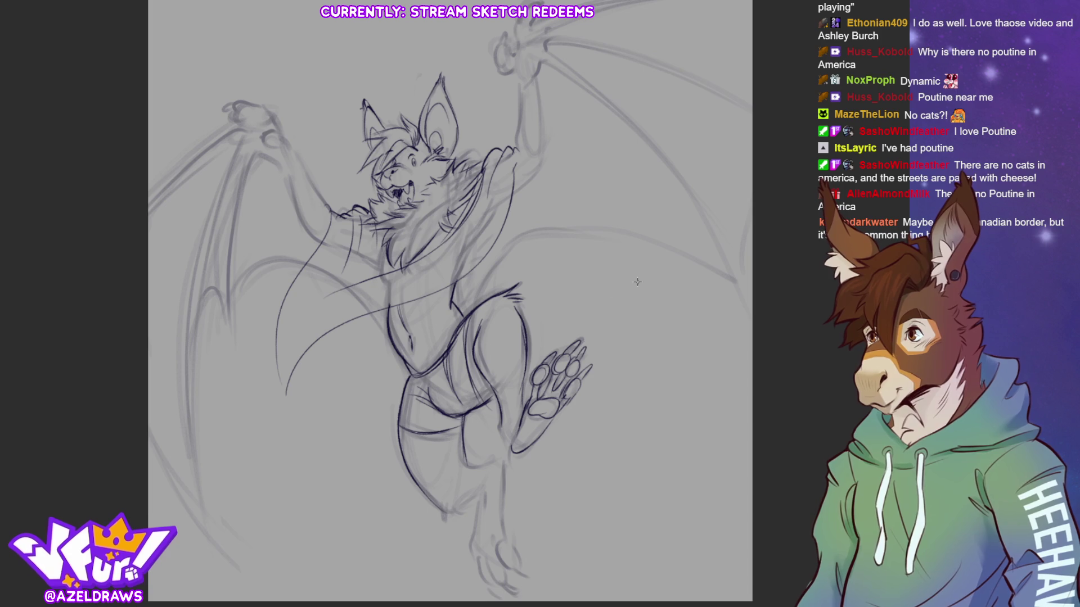
mouse_move(523, 387)
left_mouse_down()
mouse_move(522, 413)
mouse_move(502, 428)
mouse_move(513, 451)
left_mouse_up()
left_click_drag(521, 402, 528, 419)
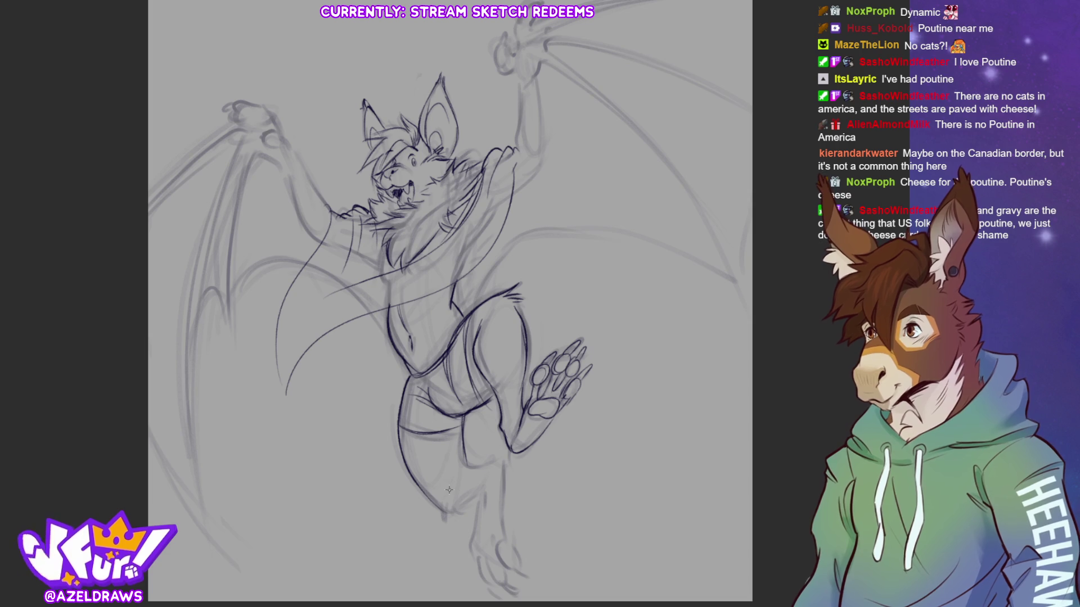
Ink the lower leg contours, fur tufts at its base, and the outline of the lower foot and toes.
mouse_move(463, 452)
left_mouse_down()
mouse_move(467, 463)
mouse_move(488, 460)
left_mouse_up()
mouse_move(438, 504)
left_mouse_down()
mouse_move(441, 519)
mouse_move(461, 502)
mouse_move(428, 498)
left_mouse_up()
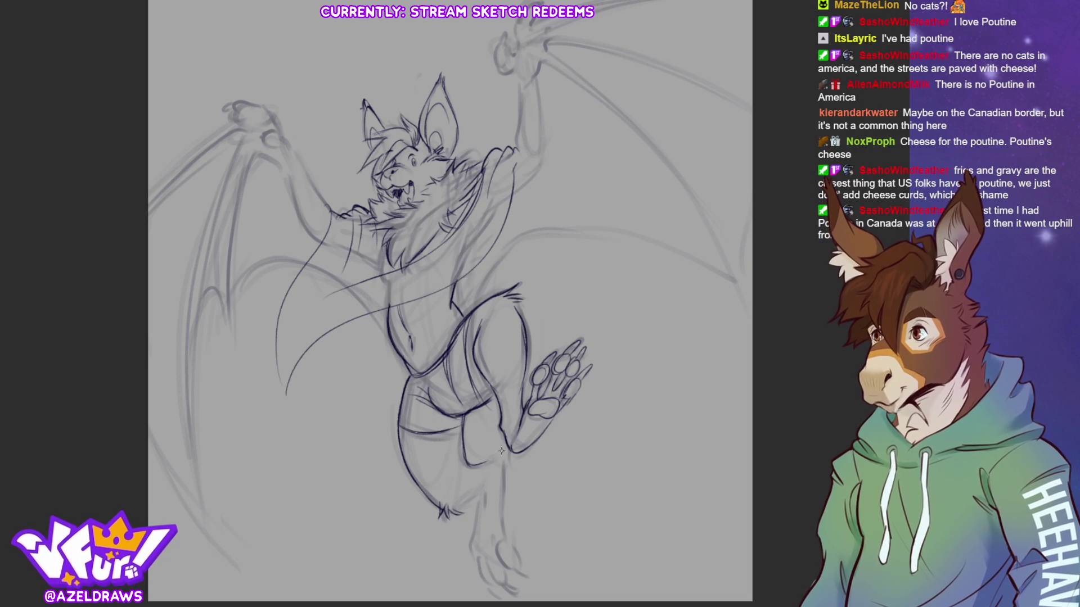
mouse_move(454, 509)
left_mouse_down()
mouse_move(478, 489)
mouse_move(468, 545)
left_mouse_up()
mouse_move(497, 460)
left_mouse_down()
mouse_move(507, 547)
mouse_move(474, 532)
mouse_move(466, 556)
left_mouse_up()
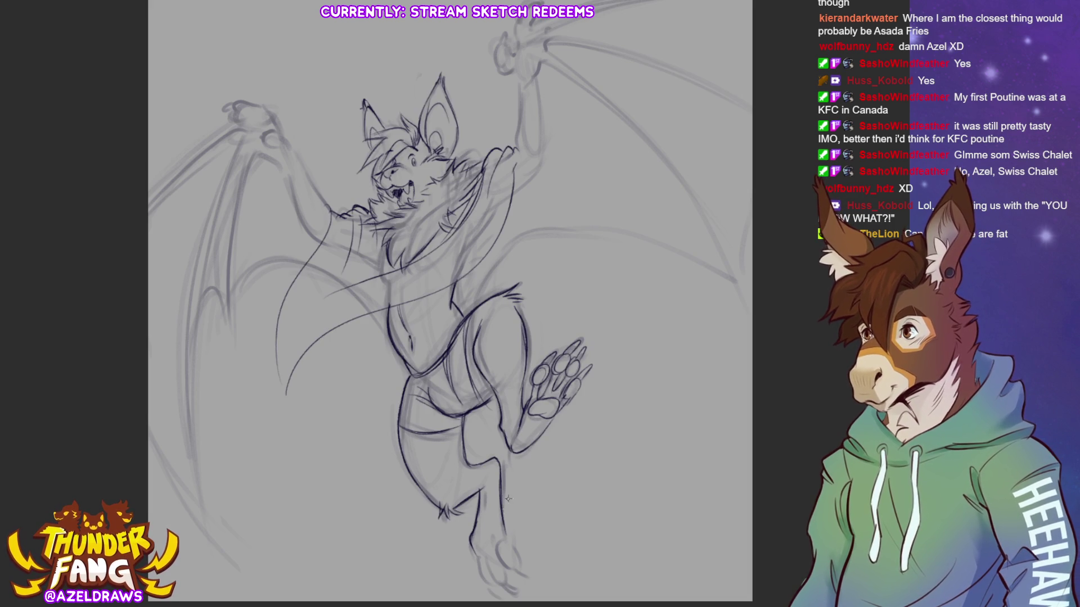
mouse_move(498, 546)
left_mouse_down()
mouse_move(501, 563)
mouse_move(512, 545)
mouse_move(516, 565)
mouse_move(507, 536)
mouse_move(482, 559)
mouse_move(504, 581)
mouse_move(494, 554)
mouse_move(478, 568)
mouse_move(487, 580)
left_mouse_up()
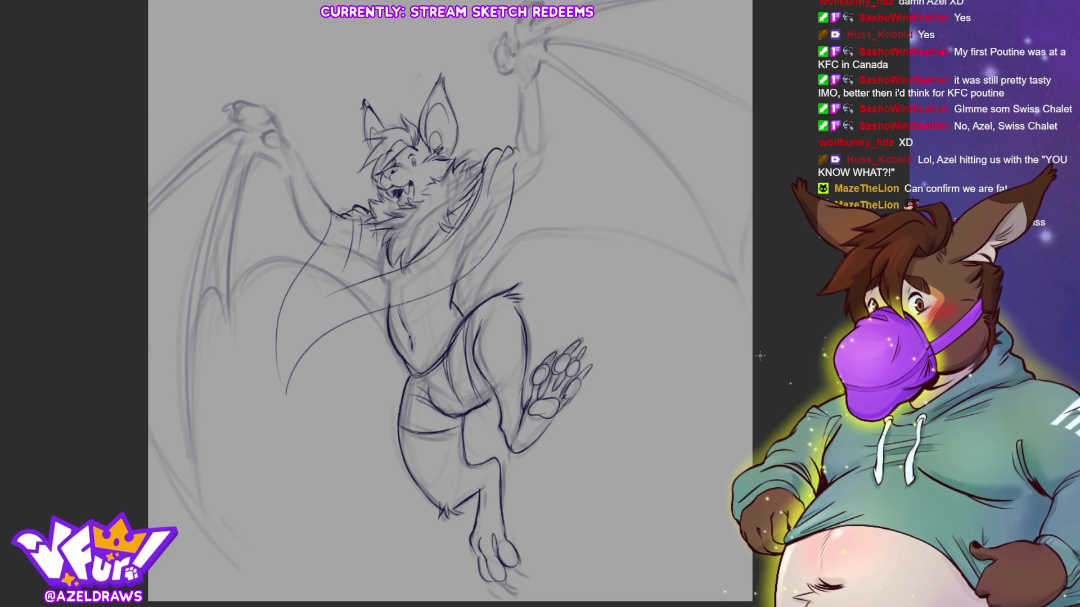
Add small claws to the lower foot's toe tips and start a membrane line toward the right wing.
left_click_drag(450, 304, 377, 149)
mouse_move(442, 412)
left_mouse_down()
mouse_move(453, 421)
mouse_move(445, 435)
mouse_move(425, 427)
left_mouse_up()
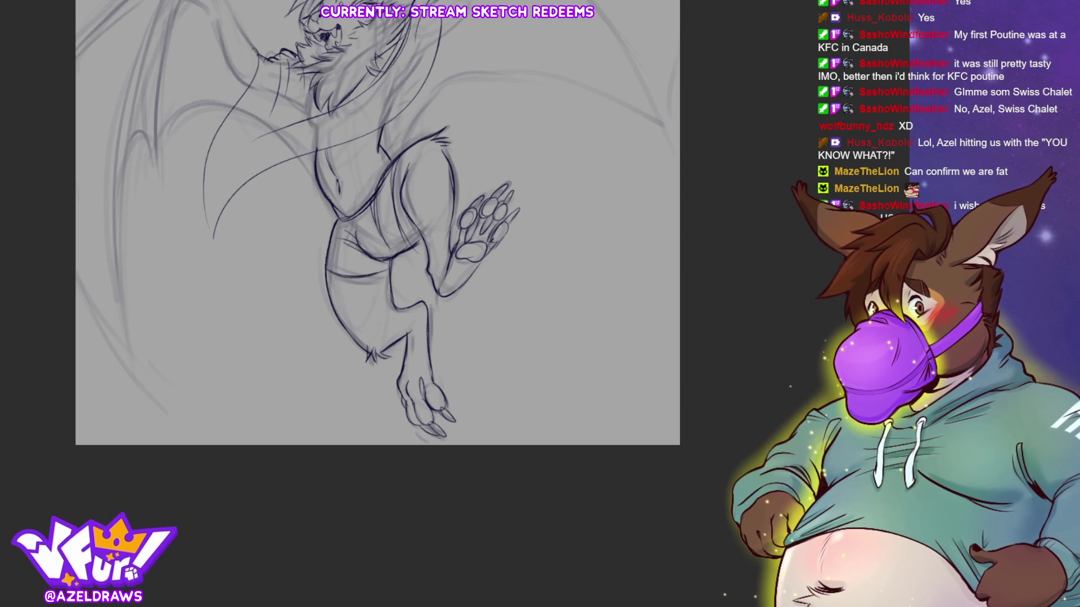
left_click_drag(394, 225, 467, 382)
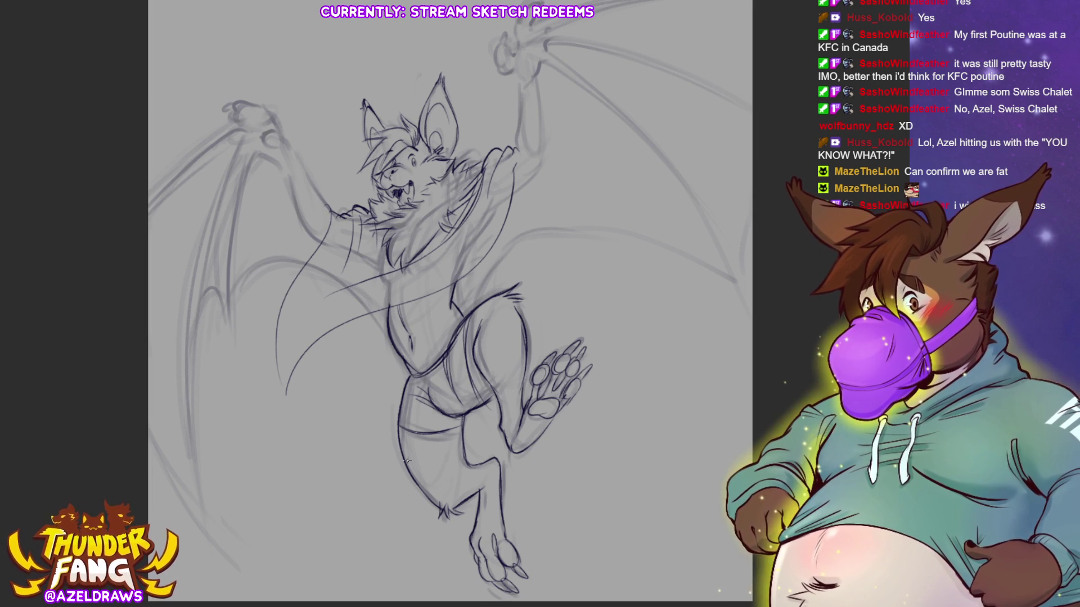
mouse_move(476, 311)
left_mouse_down()
mouse_move(498, 263)
mouse_move(539, 233)
mouse_move(731, 290)
left_mouse_up()
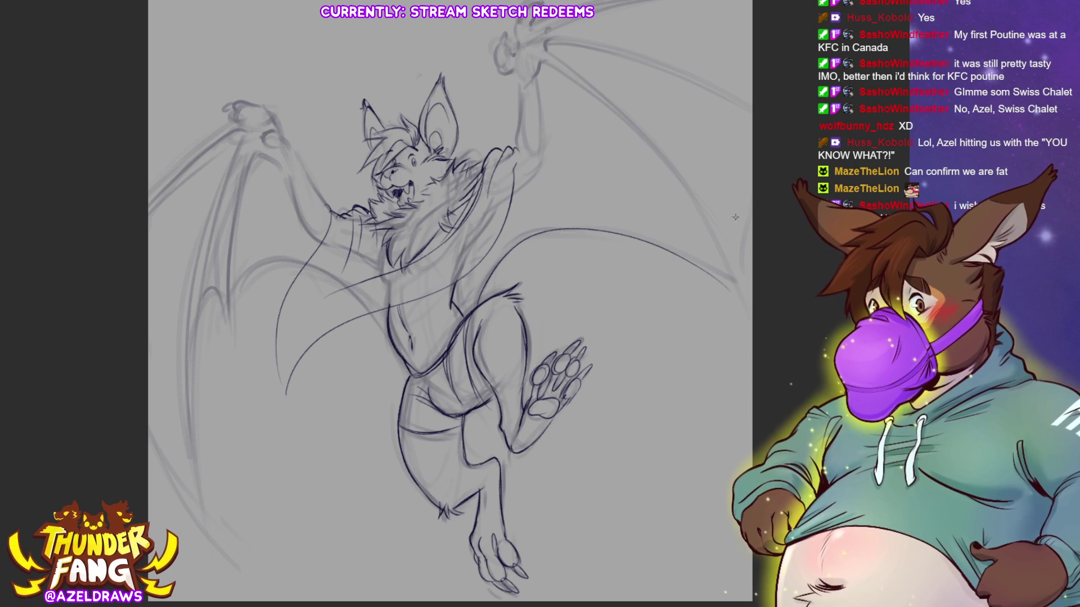
Draw the right wing's lower membrane edge, long membrane line and top edge, redoing one bad stroke.
left_click_drag(730, 289, 751, 200)
mouse_move(546, 61)
left_mouse_down()
mouse_move(687, 199)
mouse_move(732, 292)
mouse_move(560, 59)
mouse_move(639, 126)
mouse_move(727, 276)
left_mouse_up()
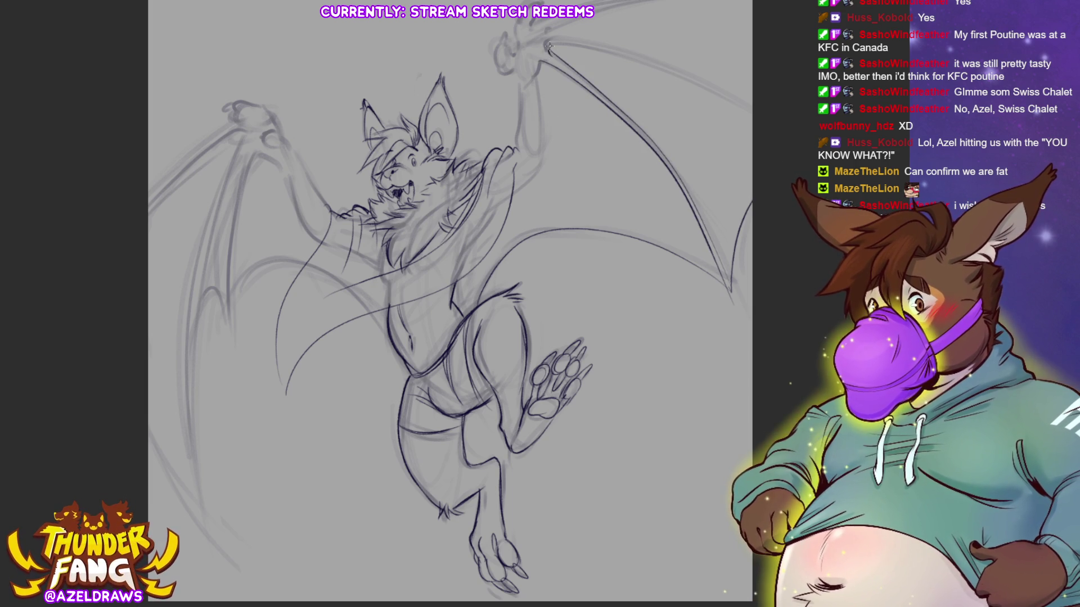
left_click_drag(547, 47, 798, 147)
left_click_drag(560, 37, 804, 152)
key("ctrl+z")
mouse_move(555, 37)
left_mouse_down()
mouse_move(640, 56)
mouse_move(811, 176)
left_mouse_up()
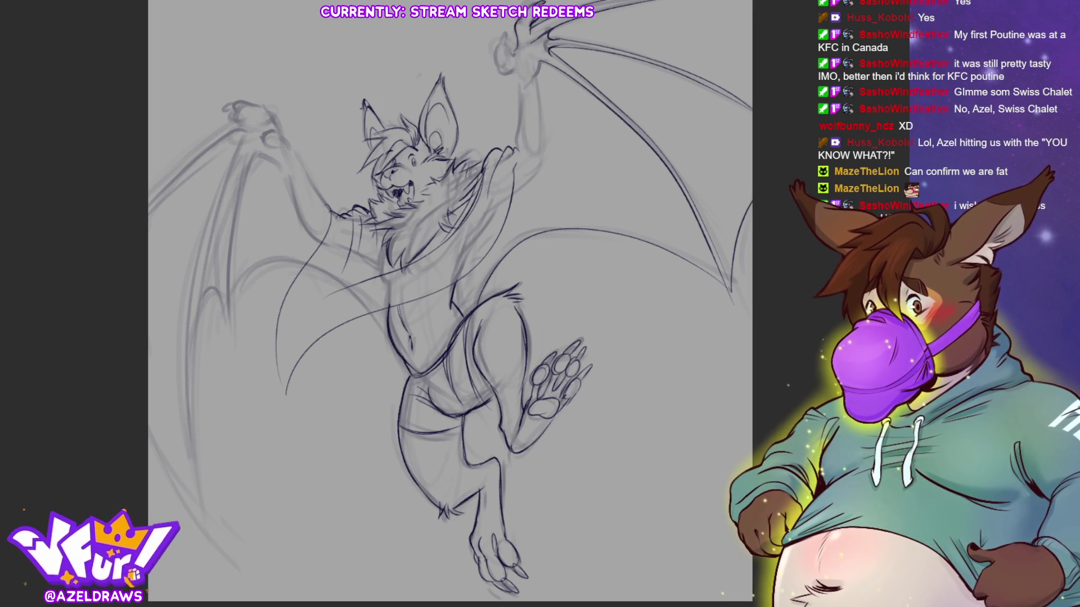
Darken the raised right hand's claws and ink both sides of the raised right arm.
mouse_move(500, 45)
left_mouse_down()
mouse_move(507, 69)
mouse_move(516, 52)
mouse_move(497, 42)
left_mouse_up()
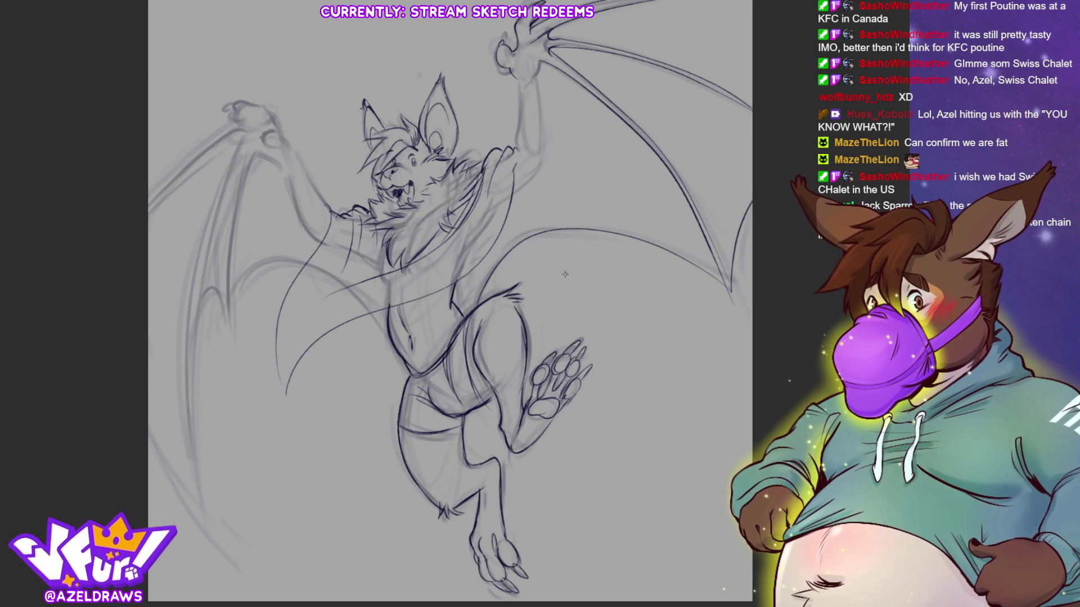
left_click_drag(513, 80, 519, 157)
mouse_move(539, 66)
left_mouse_down()
mouse_move(533, 157)
mouse_move(516, 164)
mouse_move(513, 190)
mouse_move(520, 181)
left_mouse_up()
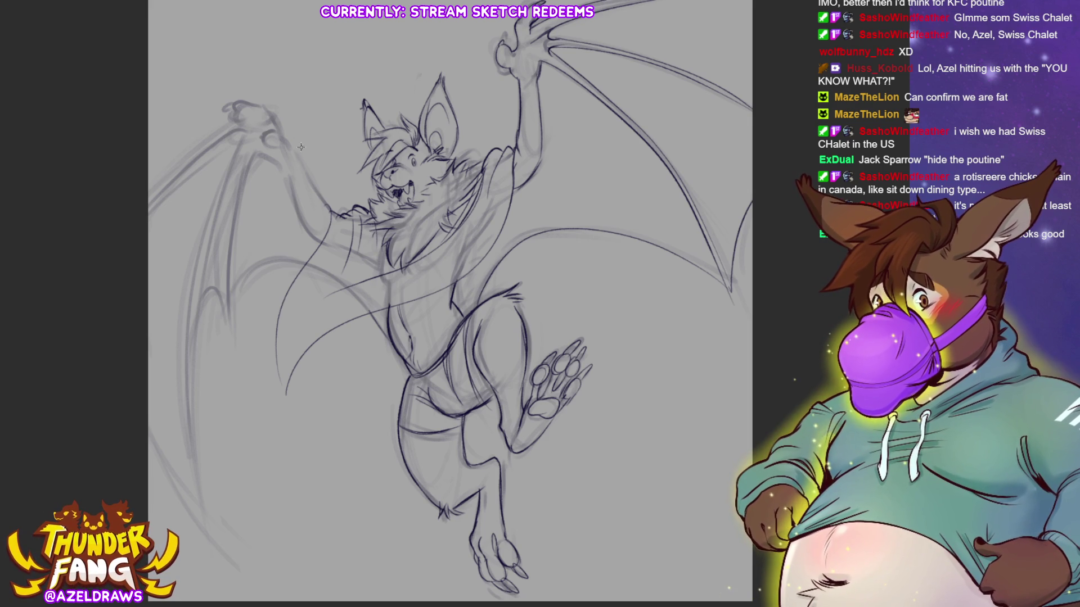
Trace the raised left arm darker, outline the left wrist, and sketch the left hand's fingers.
left_click_drag(295, 147, 328, 212)
left_click_drag(284, 167, 318, 241)
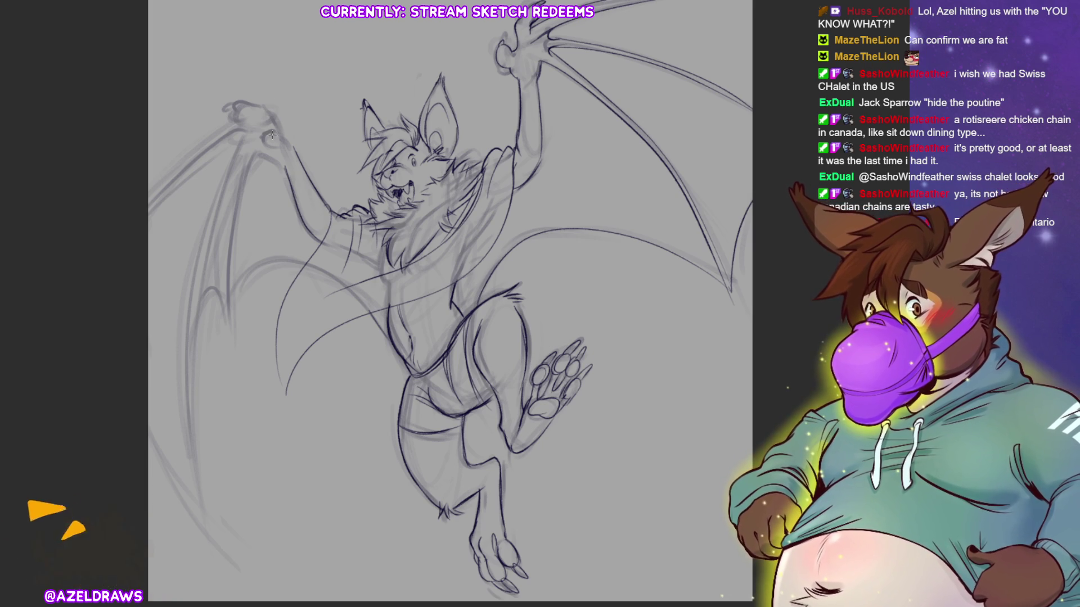
left_click_drag(263, 133, 291, 150)
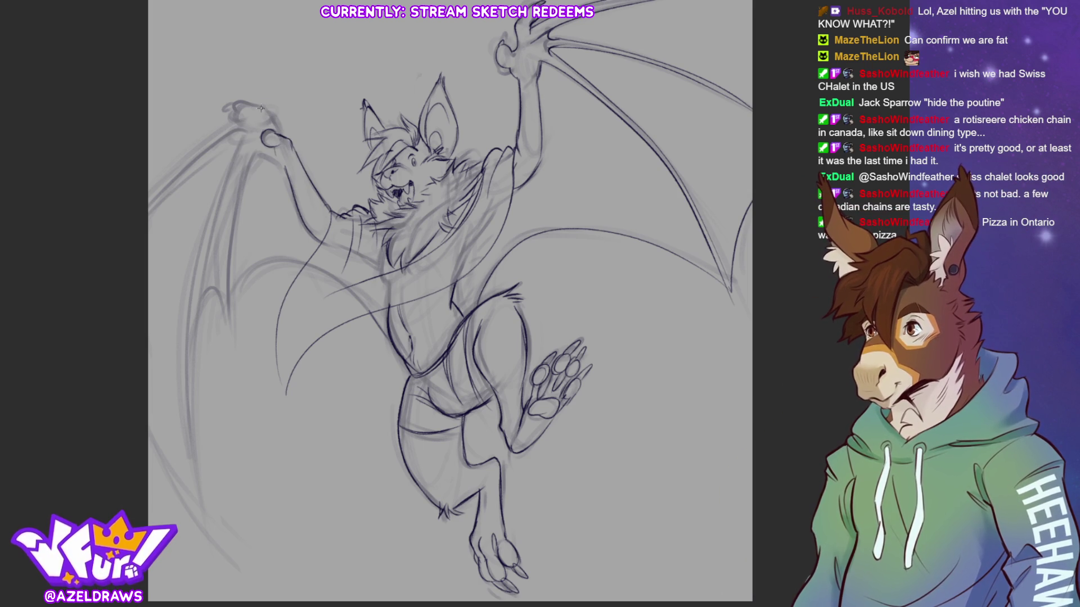
mouse_move(247, 100)
left_mouse_down()
mouse_move(231, 116)
mouse_move(236, 99)
mouse_move(273, 121)
mouse_move(245, 118)
mouse_move(242, 101)
mouse_move(223, 108)
mouse_move(228, 125)
mouse_move(149, 198)
left_mouse_up()
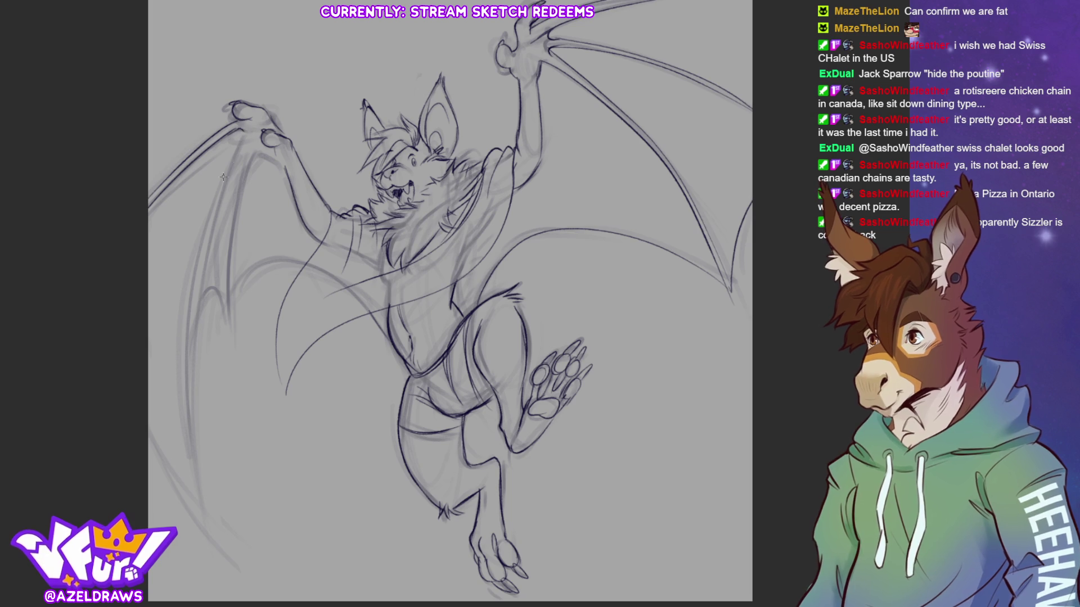
Ink the left wing's outer edge, bone lines, membrane curve, scalloped edge and lower edge, undoing a stray stroke.
left_click_drag(241, 145, 187, 281)
key("ctrl+z")
mouse_move(242, 134)
left_mouse_down()
mouse_move(190, 284)
mouse_move(192, 484)
left_mouse_up()
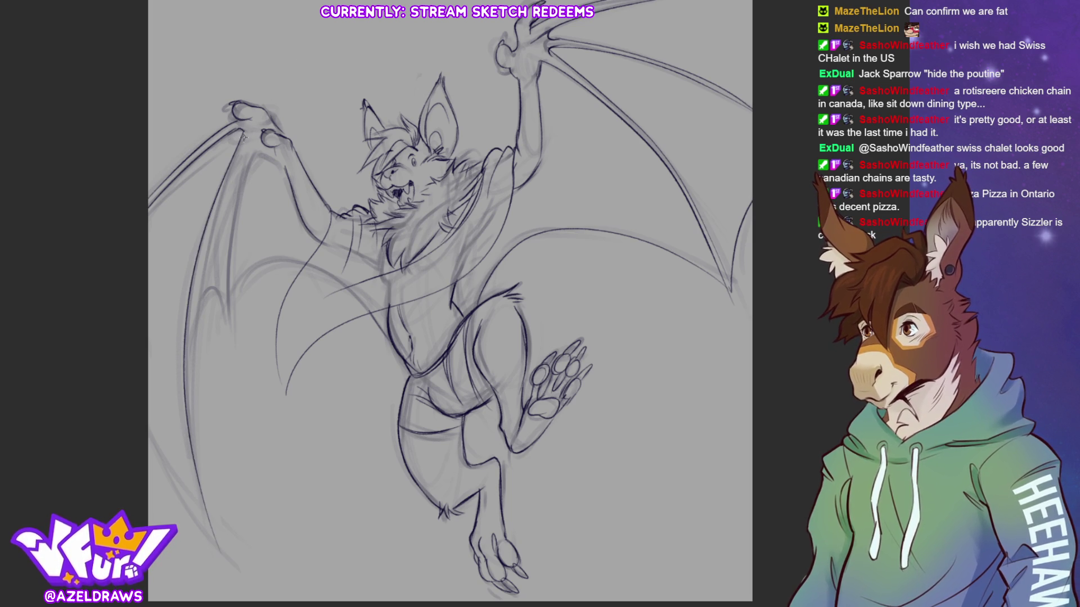
mouse_move(244, 142)
left_mouse_down()
mouse_move(213, 236)
mouse_move(223, 541)
left_mouse_up()
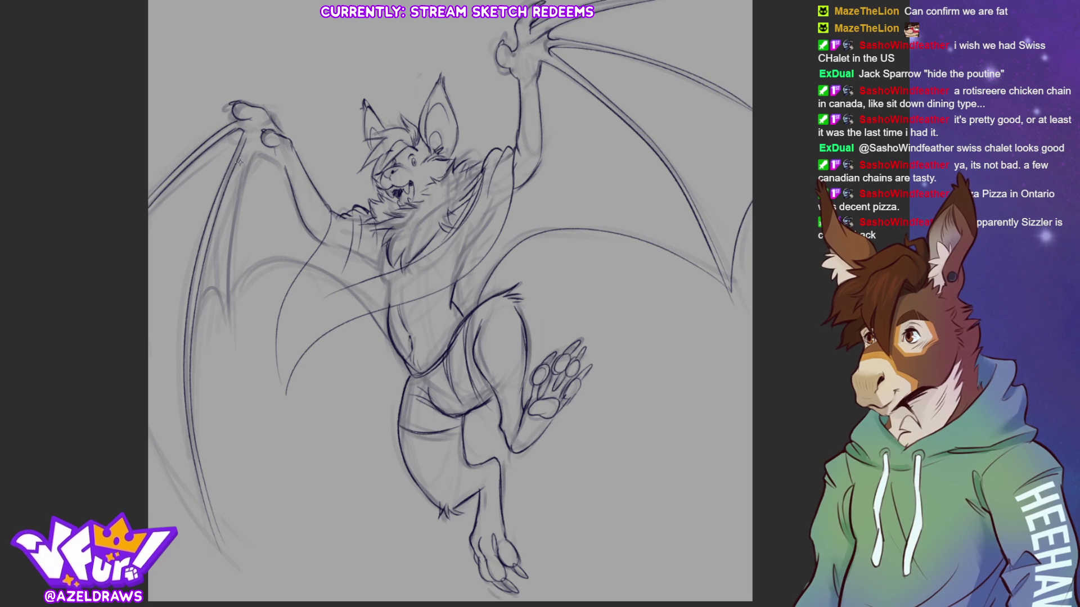
mouse_move(249, 142)
left_mouse_down()
mouse_move(226, 336)
mouse_move(254, 155)
mouse_move(230, 319)
left_mouse_up()
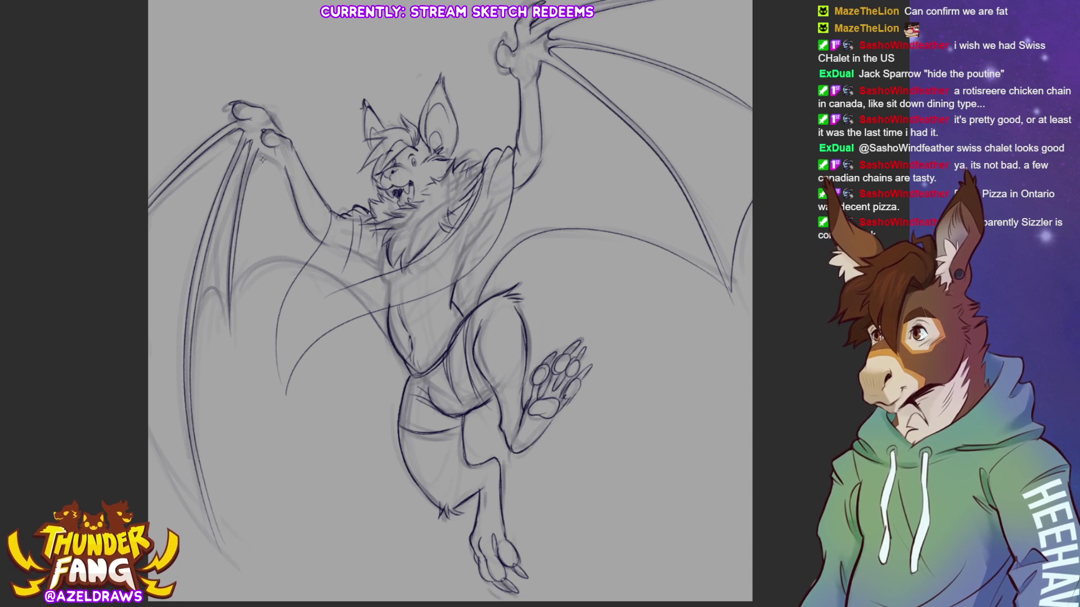
left_click_drag(257, 150, 283, 171)
mouse_move(233, 317)
left_mouse_down()
mouse_move(239, 282)
mouse_move(311, 260)
left_mouse_up()
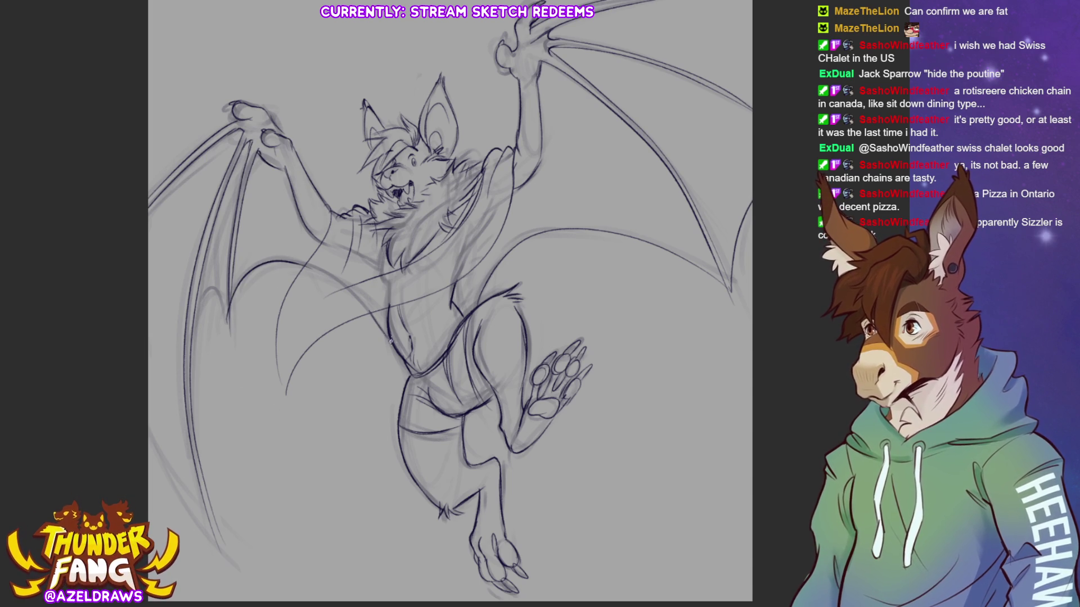
mouse_move(226, 318)
left_mouse_down()
mouse_move(200, 301)
mouse_move(195, 450)
left_mouse_up()
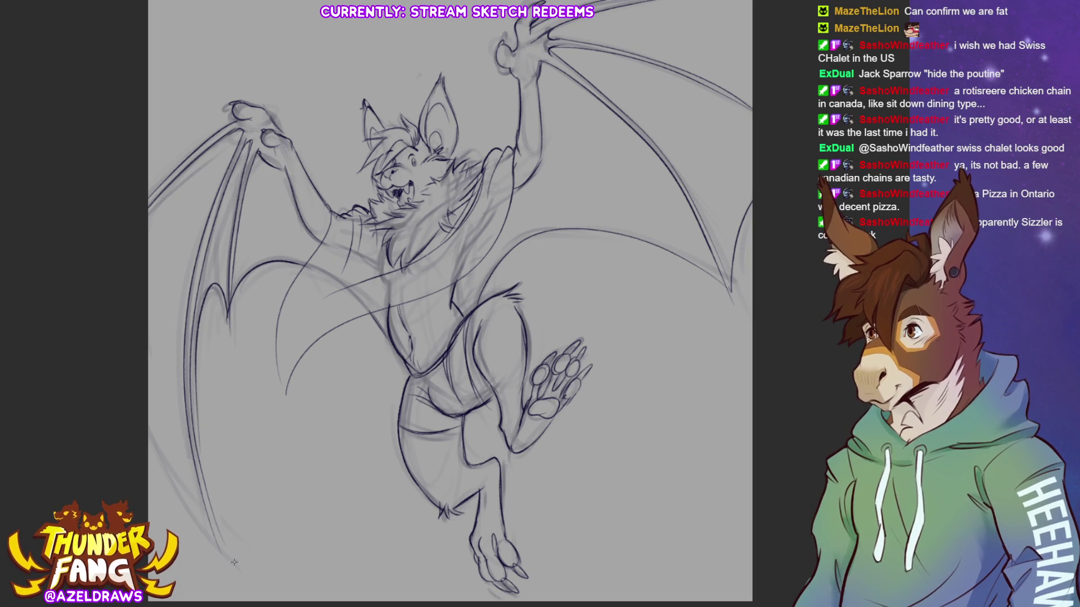
left_click_drag(216, 534, 148, 430)
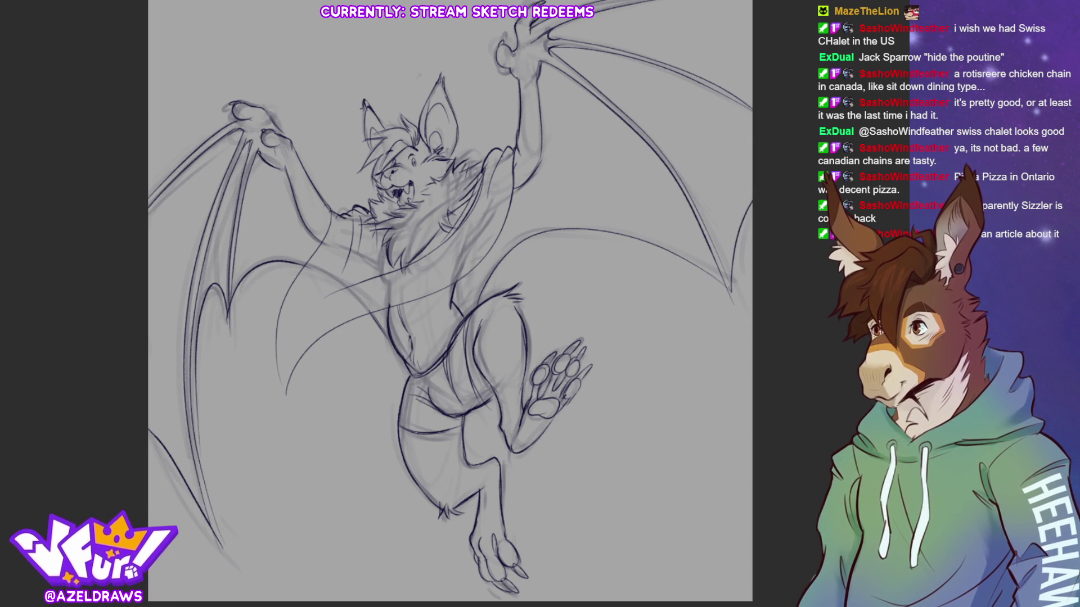
Hide the rough sketch and redraw clean lines along the arm, body and left hip, undoing two bad strokes.
key("Delete")
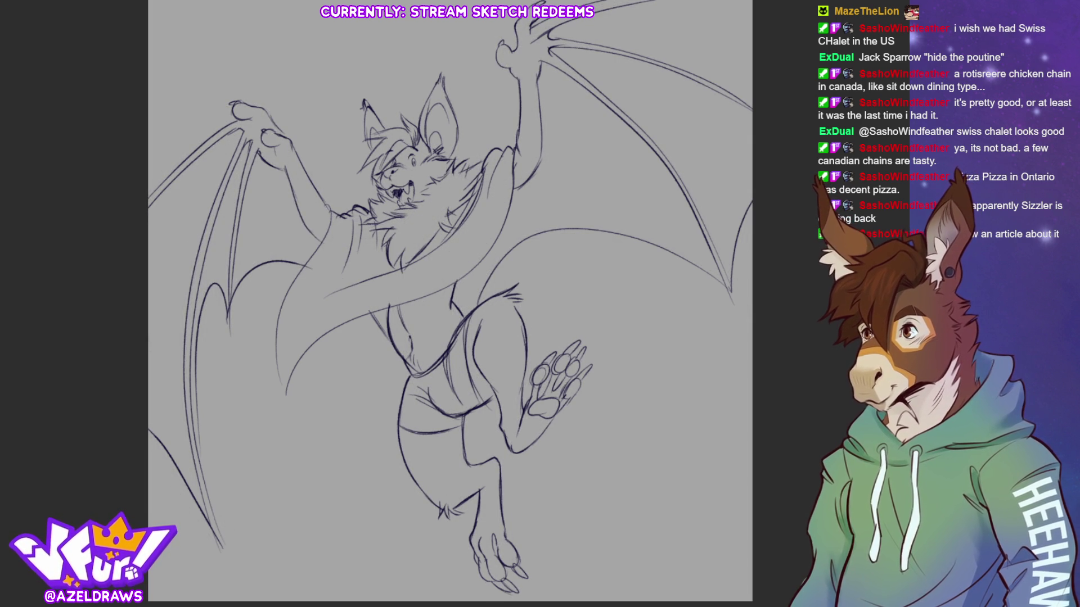
mouse_move(331, 209)
left_mouse_down()
mouse_move(281, 355)
mouse_move(288, 391)
mouse_move(298, 372)
left_mouse_up()
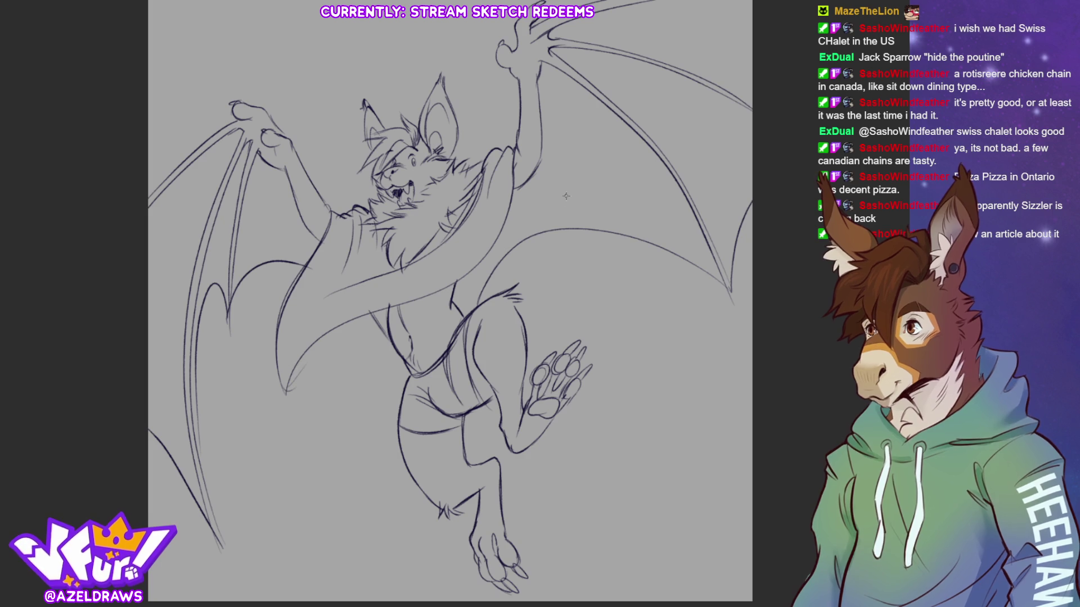
left_click_drag(537, 231, 600, 274)
key("ctrl+z")
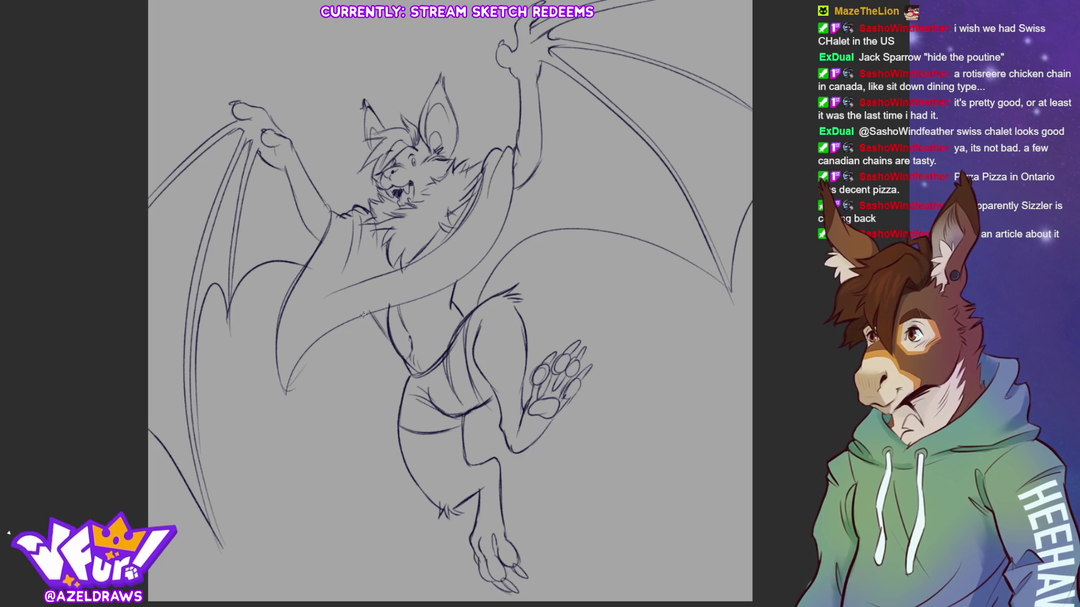
mouse_move(354, 315)
left_mouse_down()
mouse_move(338, 339)
mouse_move(343, 388)
mouse_move(390, 361)
left_mouse_up()
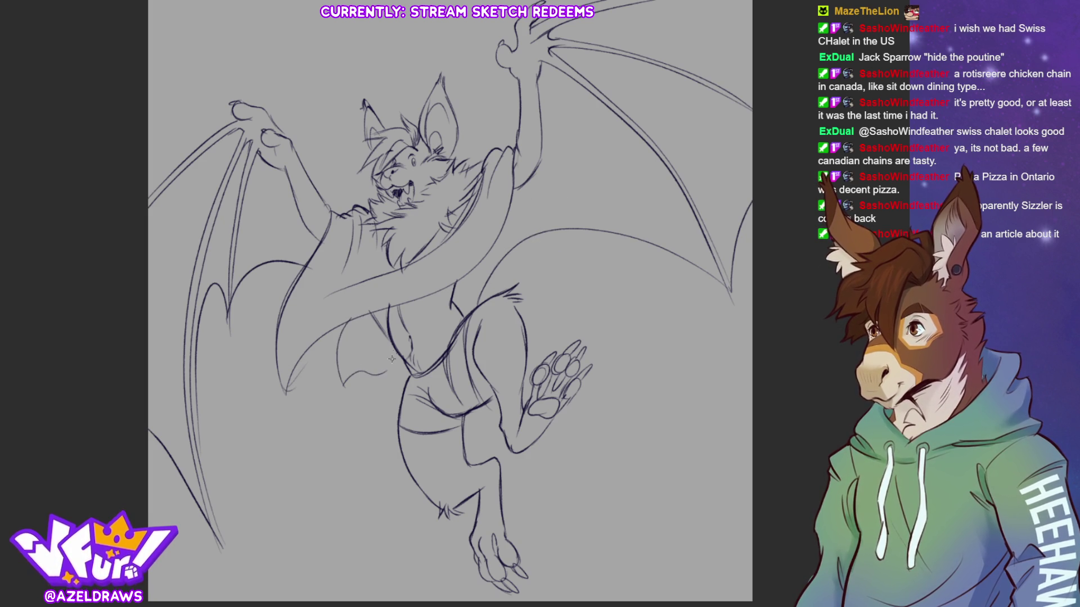
key("ctrl+z")
mouse_move(345, 327)
left_mouse_down()
mouse_move(337, 379)
mouse_move(400, 349)
left_mouse_up()
Add refining lines down the torso's right side, the left wing's lower edge, hip and thigh.
left_click_drag(520, 237, 467, 312)
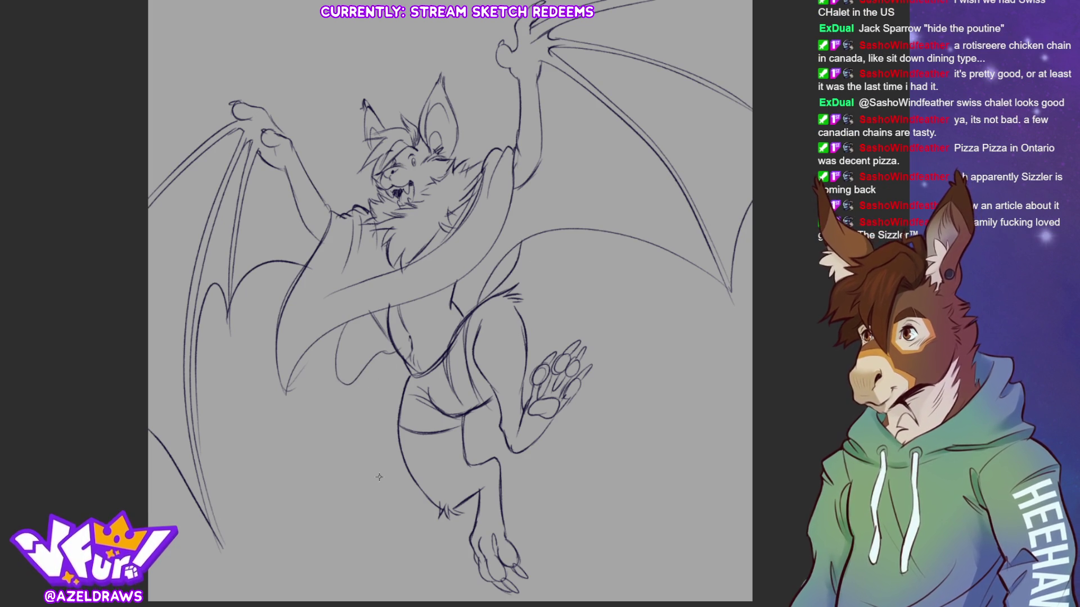
left_click_drag(274, 387, 308, 345)
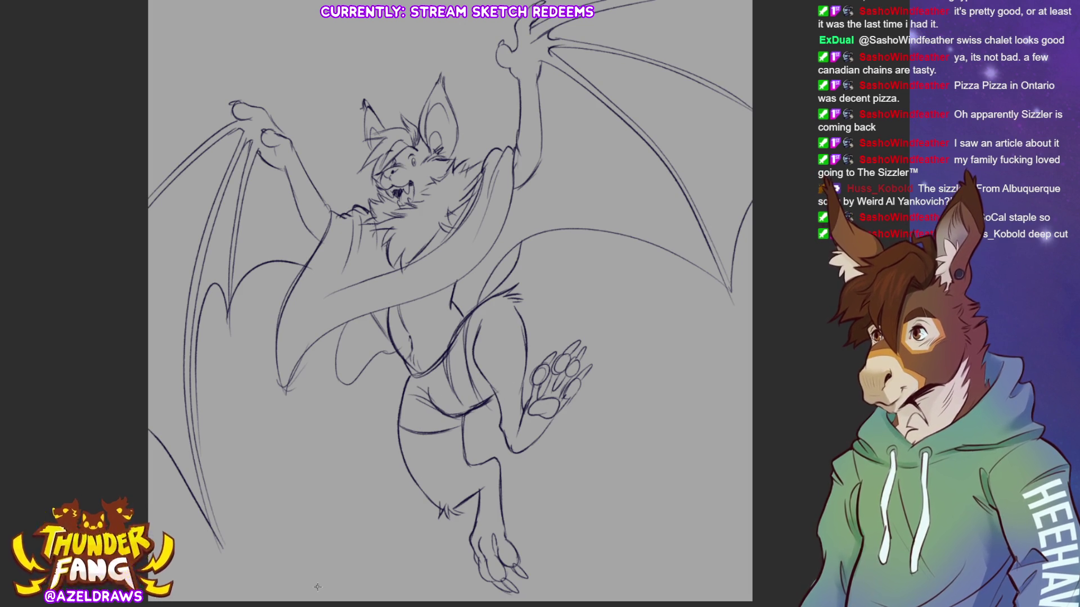
mouse_move(400, 397)
left_mouse_down()
mouse_move(378, 415)
mouse_move(391, 408)
left_mouse_up()
mouse_move(428, 378)
left_mouse_down()
mouse_move(415, 424)
mouse_move(418, 411)
left_mouse_up()
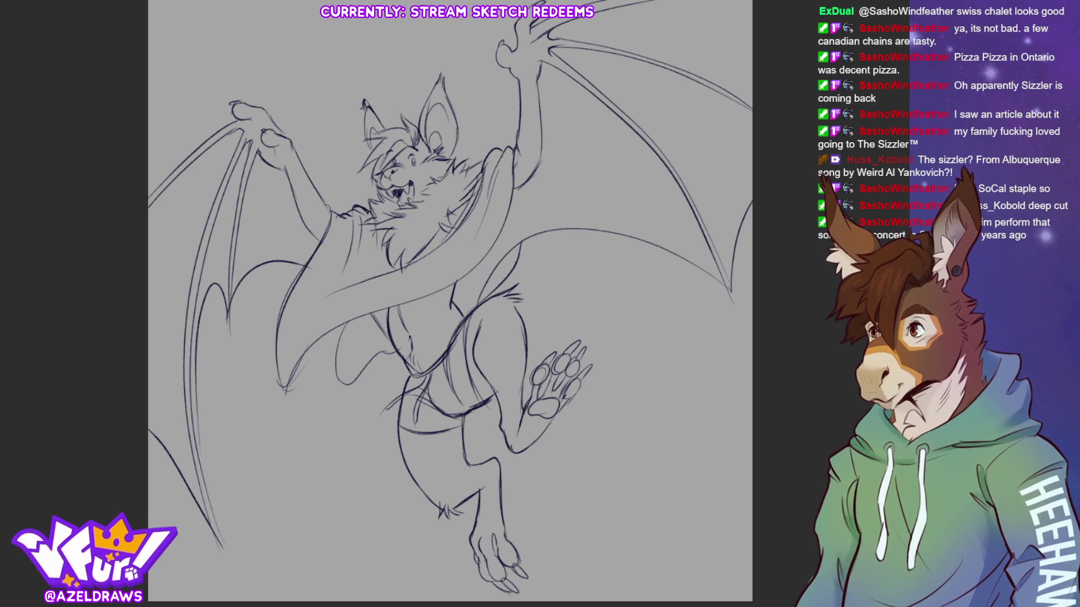
Fill the left wing membrane and the raised left hand with flat brown.
mouse_move(227, 313)
left_mouse_down()
mouse_move(243, 280)
mouse_move(278, 256)
mouse_move(345, 268)
mouse_move(304, 204)
mouse_move(219, 214)
mouse_move(226, 310)
mouse_move(211, 295)
mouse_move(181, 405)
mouse_move(185, 191)
left_mouse_up()
mouse_move(201, 331)
left_mouse_down()
mouse_move(201, 425)
mouse_move(222, 540)
mouse_move(155, 430)
mouse_move(194, 175)
mouse_move(148, 199)
mouse_move(198, 149)
mouse_move(279, 170)
mouse_move(252, 208)
left_mouse_up()
mouse_move(178, 183)
left_mouse_down()
mouse_move(137, 248)
mouse_move(180, 180)
left_mouse_up()
mouse_move(240, 114)
left_mouse_down()
mouse_move(242, 96)
mouse_move(269, 102)
mouse_move(278, 122)
mouse_move(258, 128)
left_mouse_up()
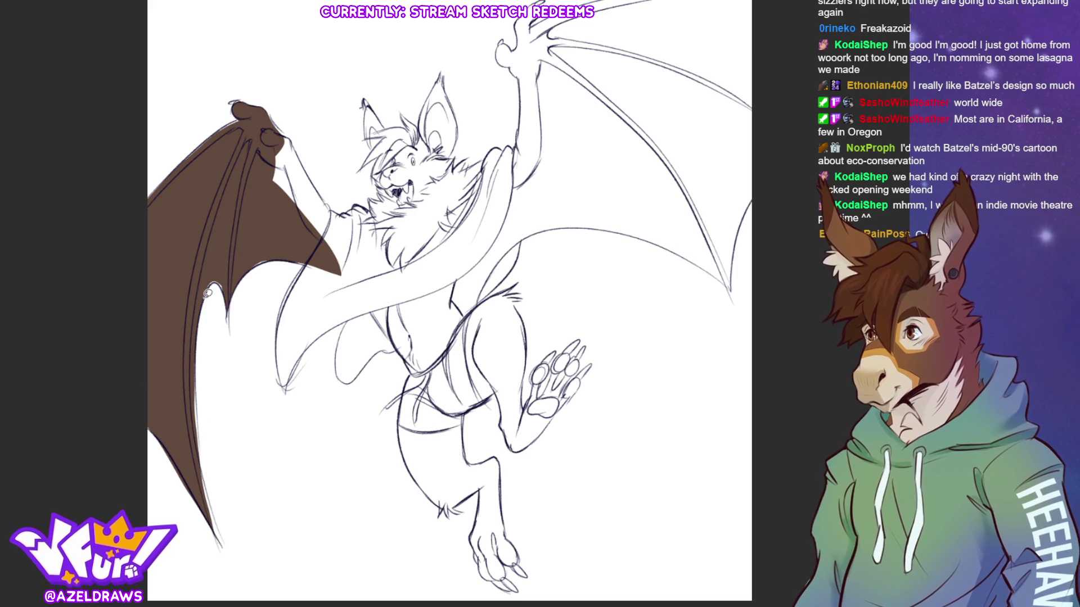
Extend the brown fill across the left arm, shoulder and inner wing, then fit the whole drawing in view.
mouse_move(249, 272)
left_mouse_down()
mouse_move(276, 250)
mouse_move(303, 270)
mouse_move(283, 306)
mouse_move(279, 383)
mouse_move(385, 295)
mouse_move(344, 221)
left_mouse_up()
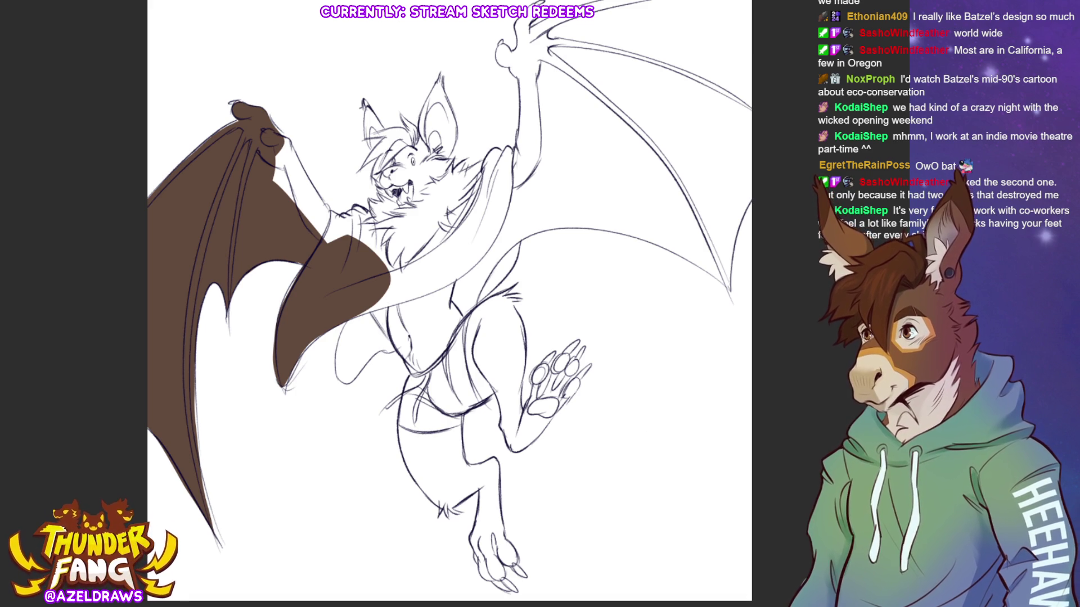
key("ctrl+0")
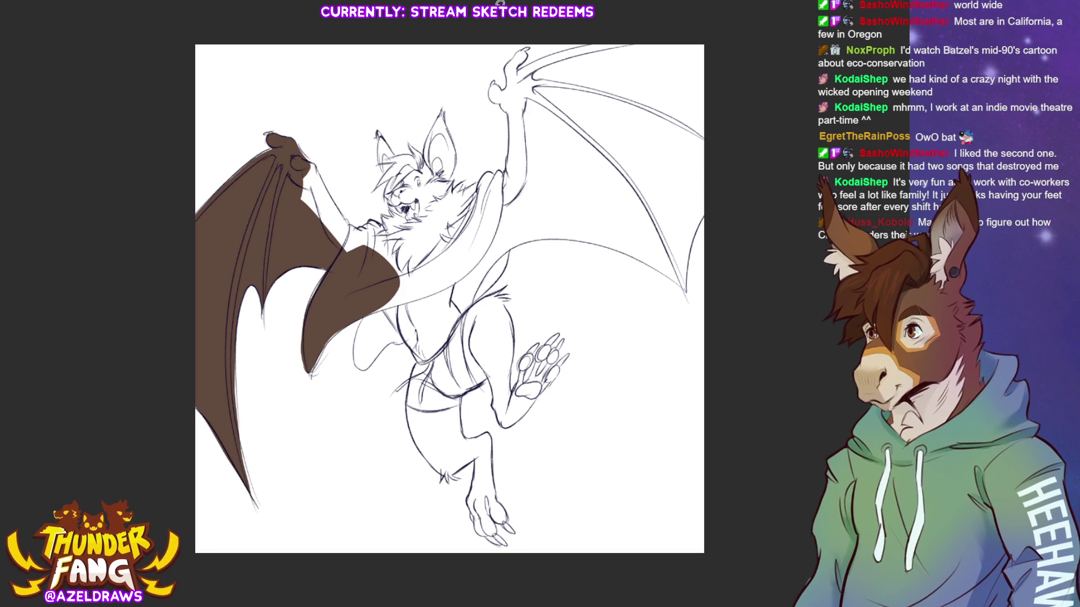
Lasso the rest of the bat silhouette and fill it with flat brown.
mouse_move(485, 24)
left_mouse_down()
mouse_move(321, 84)
mouse_move(166, 491)
mouse_move(386, 447)
mouse_move(598, 526)
mouse_move(648, 313)
mouse_move(763, 31)
mouse_move(675, 33)
left_mouse_up()
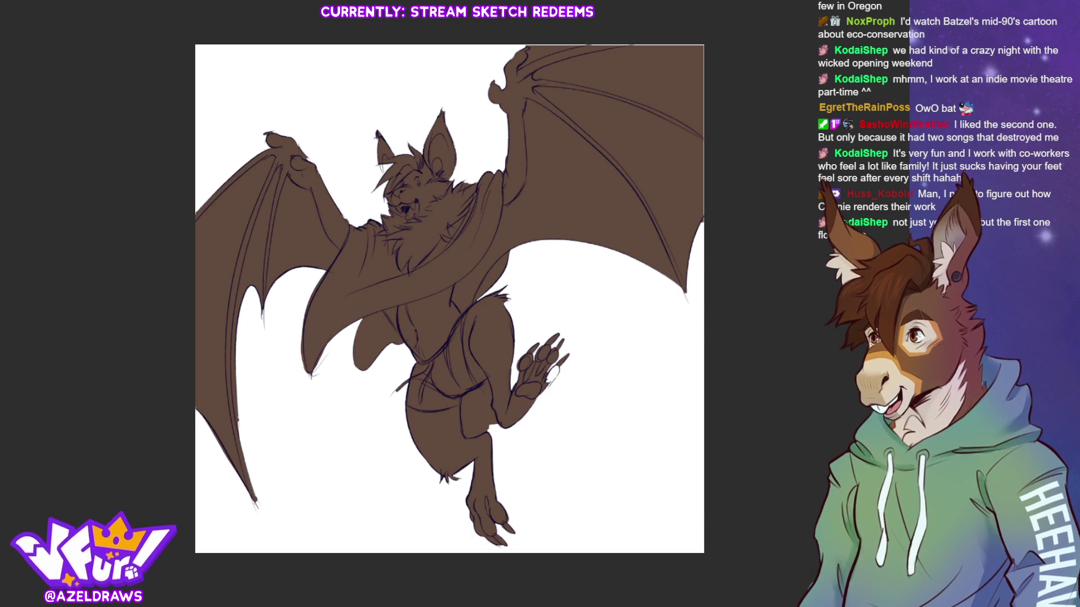
key("ctrl+plus")
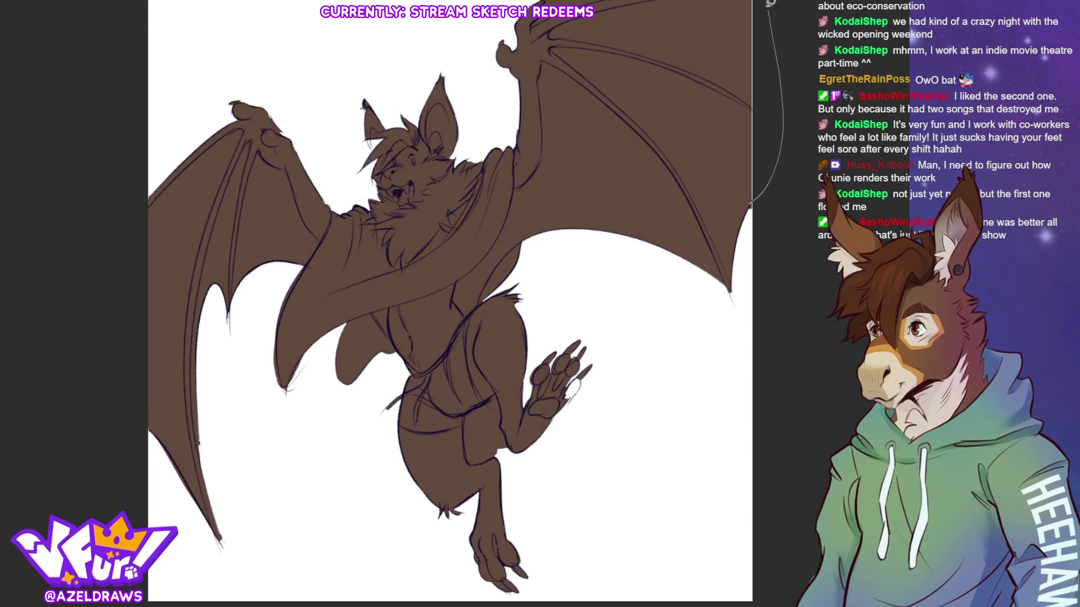
scroll(776, 112, "up", 2)
left_click_drag(647, 3, 544, 56)
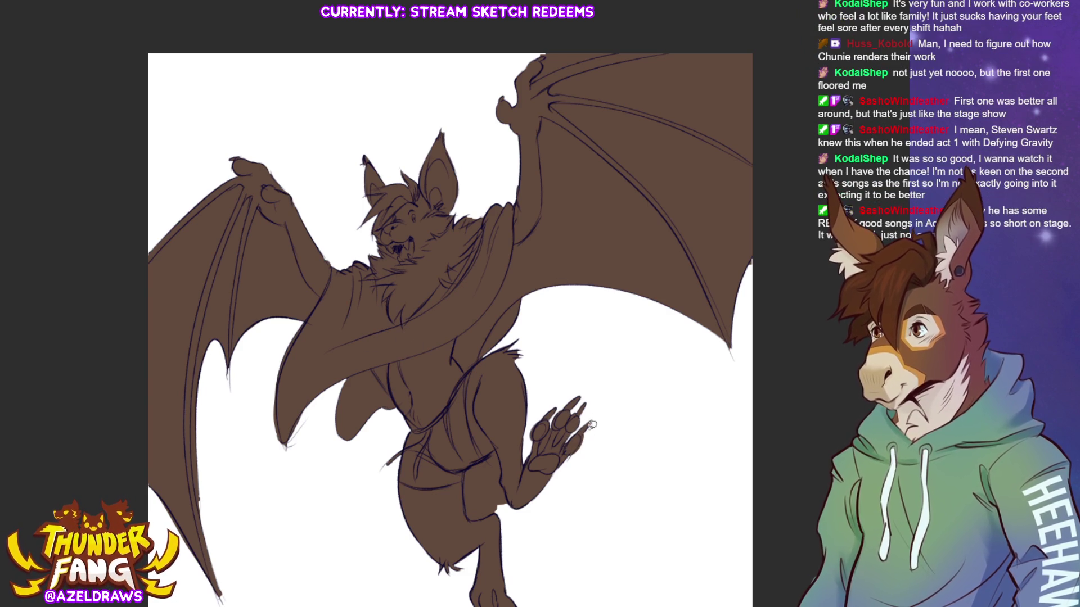
mouse_move(504, 478)
left_mouse_down()
mouse_move(493, 382)
mouse_move(453, 380)
mouse_move(455, 419)
mouse_move(502, 409)
mouse_move(489, 352)
mouse_move(446, 354)
left_mouse_up()
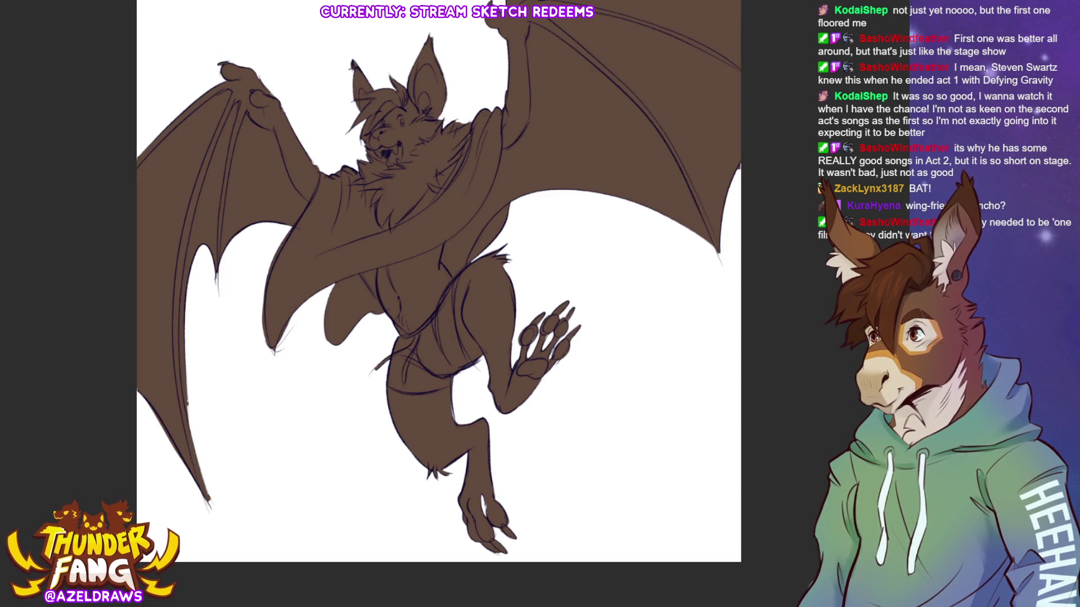
left_click_drag(594, 266, 590, 299)
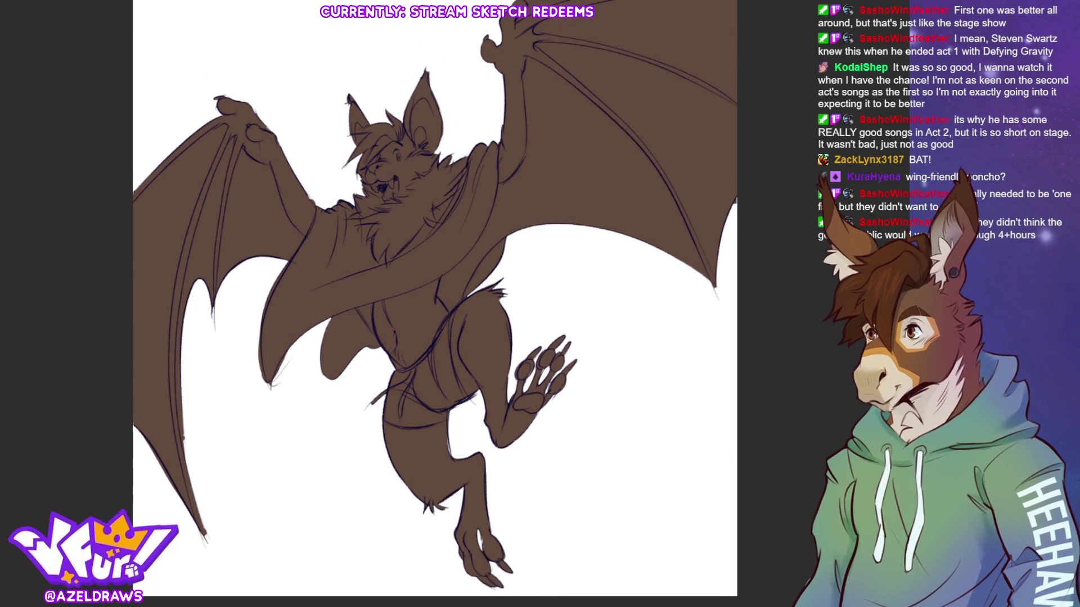
left_click_drag(573, 58, 527, 115)
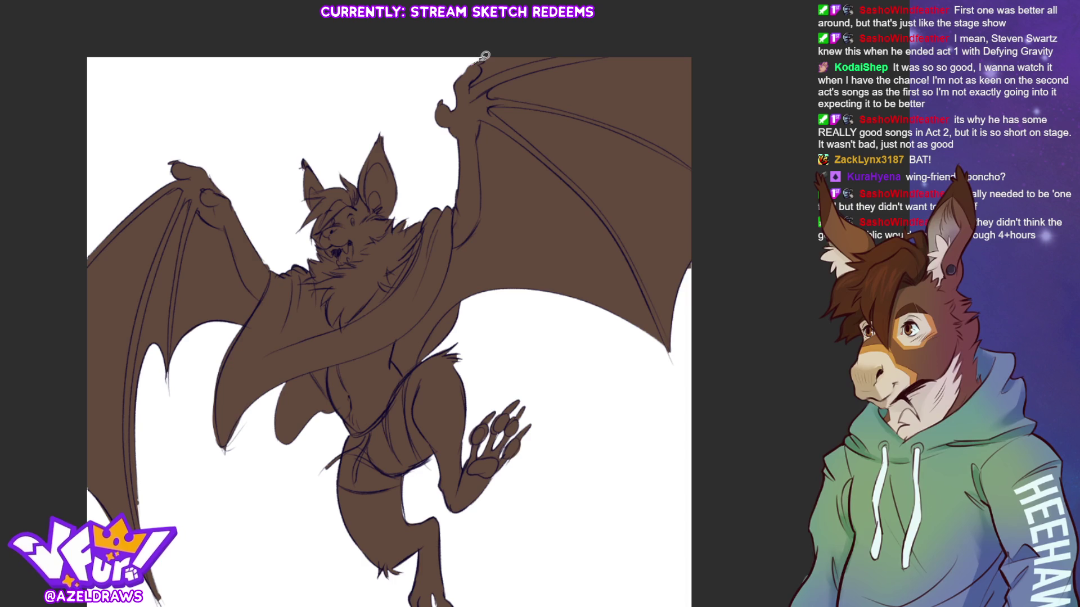
Fill the wing tip at the top of the canvas brown to complete the silhouette.
mouse_move(484, 59)
left_mouse_down()
mouse_move(471, 84)
mouse_move(585, 45)
mouse_move(502, 35)
left_mouse_up()
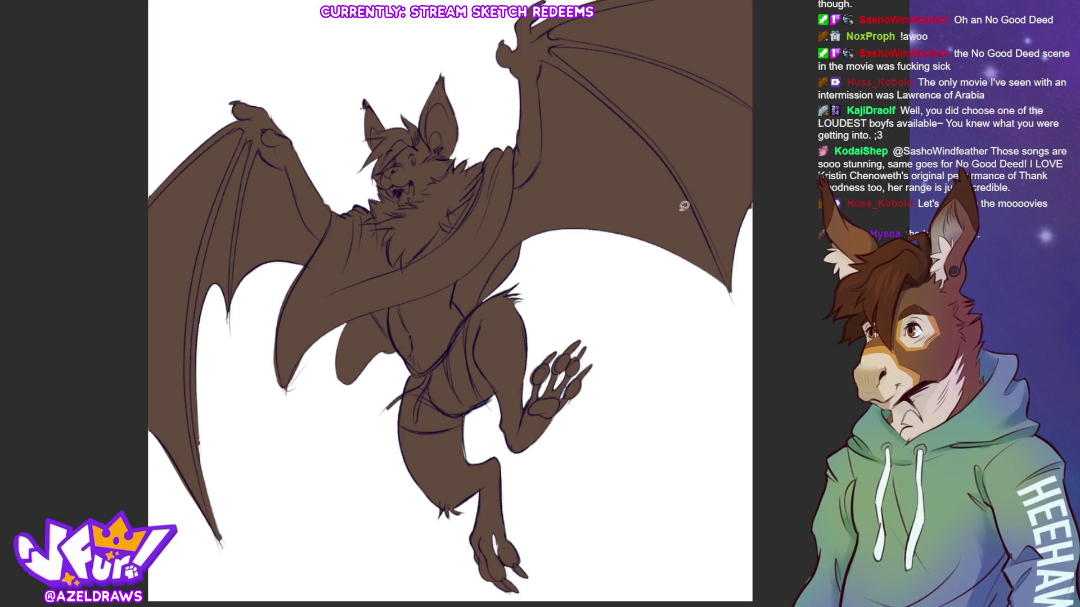
scroll(416, 107, "up", 3)
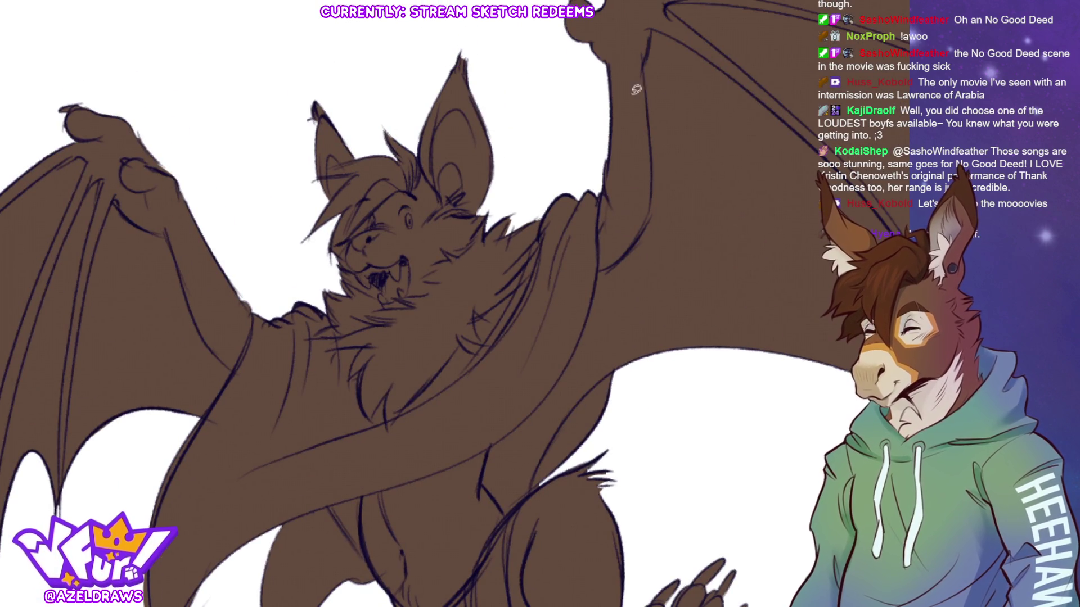
Lasso light cream patches on the muzzle and around the eye.
mouse_move(351, 262)
left_mouse_down()
mouse_move(359, 232)
mouse_move(395, 225)
mouse_move(421, 269)
mouse_move(416, 290)
mouse_move(401, 297)
mouse_move(410, 307)
mouse_move(387, 304)
mouse_move(353, 265)
left_mouse_up()
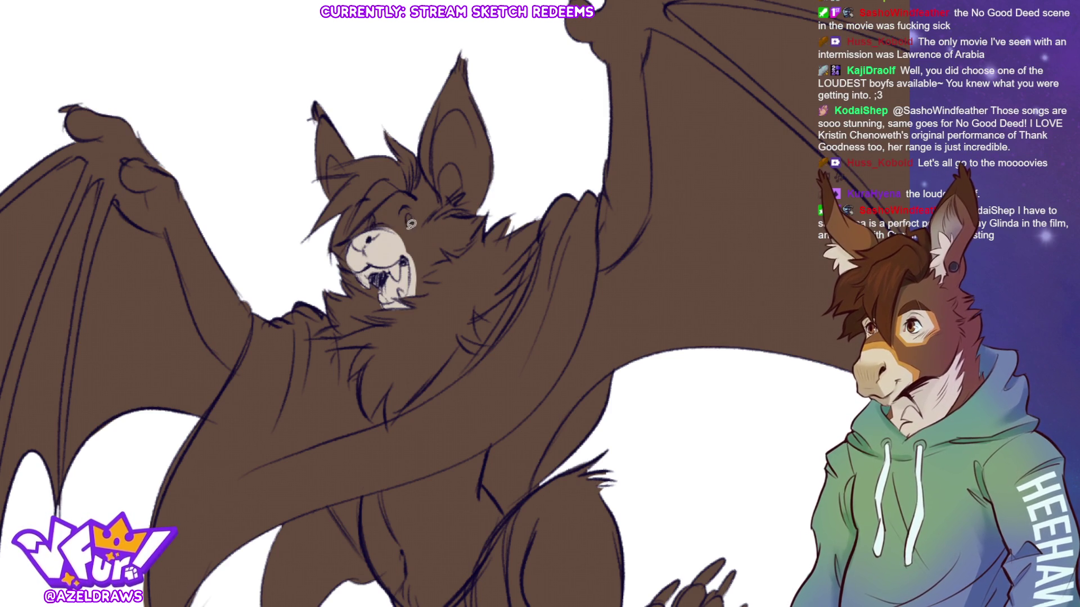
mouse_move(399, 195)
left_mouse_down()
mouse_move(404, 229)
mouse_move(422, 202)
mouse_move(400, 193)
left_mouse_up()
mouse_move(376, 227)
left_mouse_down()
mouse_move(380, 213)
mouse_move(372, 228)
left_mouse_up()
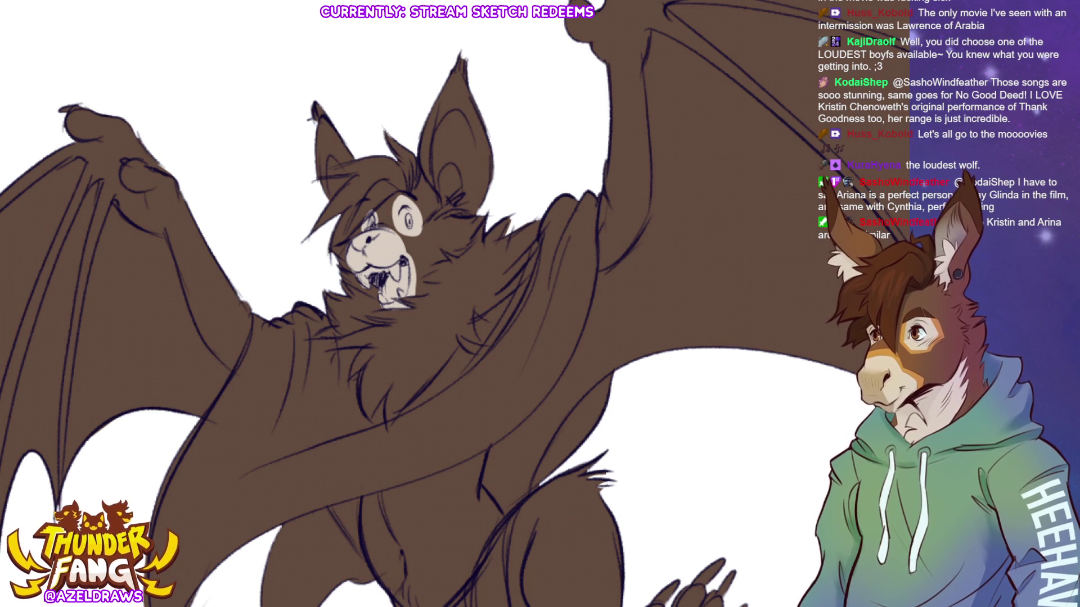
Outline both inner ears and fill them with the sampled muzzle cream, adding a chin stroke.
mouse_move(448, 204)
left_mouse_down()
mouse_move(435, 151)
mouse_move(441, 105)
mouse_move(495, 83)
mouse_move(494, 198)
mouse_move(464, 211)
mouse_move(448, 204)
left_mouse_up()
mouse_move(353, 158)
left_mouse_down()
mouse_move(312, 103)
mouse_move(318, 173)
mouse_move(353, 159)
mouse_move(337, 191)
mouse_move(360, 179)
left_mouse_up()
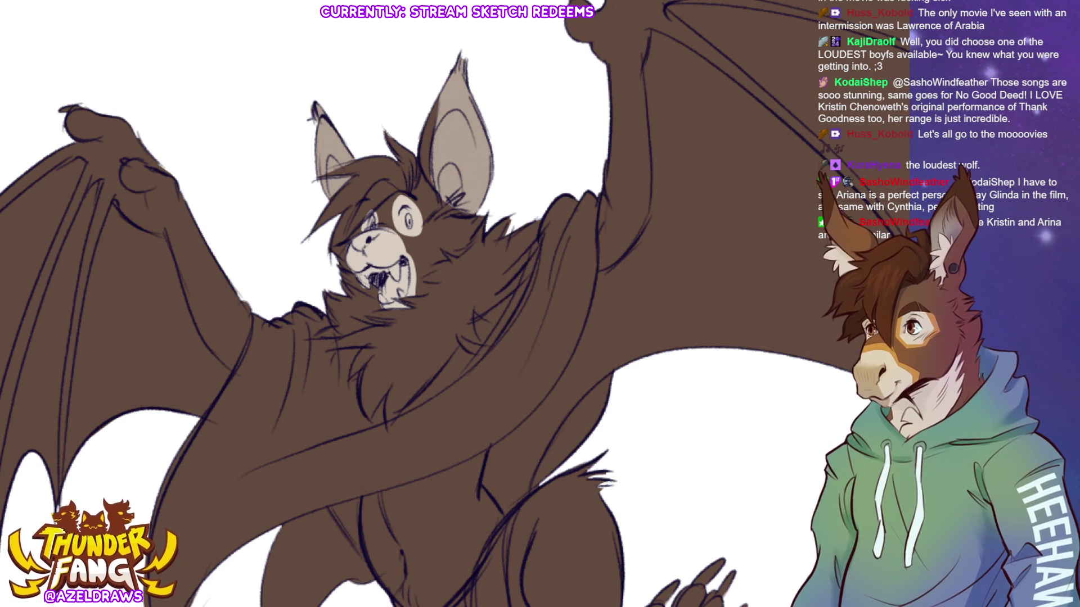
mouse_move(415, 188)
left_mouse_down()
mouse_move(401, 120)
mouse_move(356, 158)
mouse_move(361, 173)
mouse_move(318, 217)
mouse_move(340, 212)
mouse_move(325, 247)
mouse_move(416, 182)
left_mouse_up()
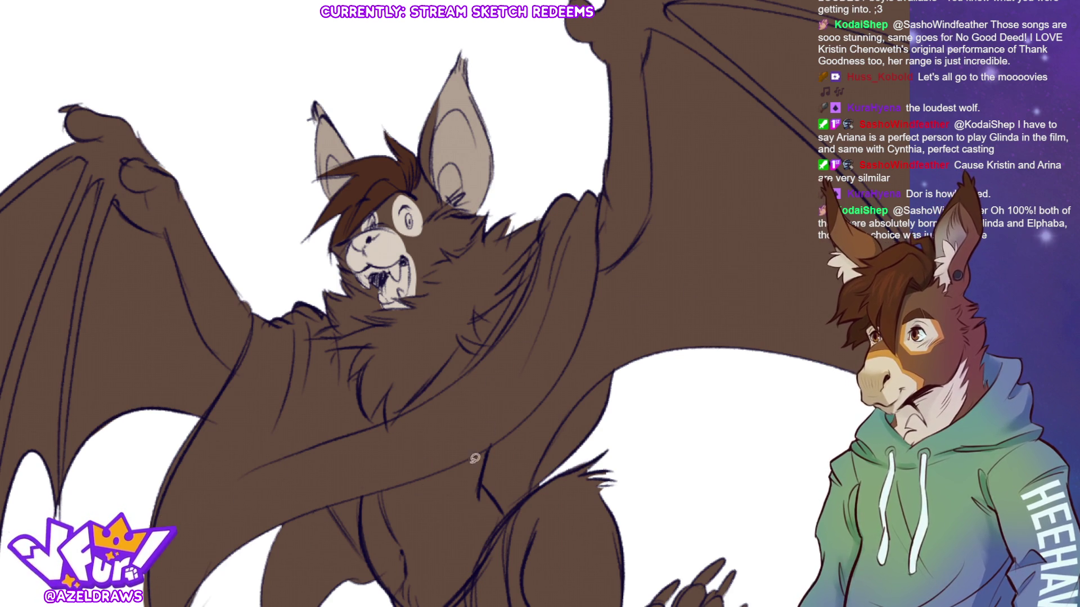
left_click(384, 239, "alt")
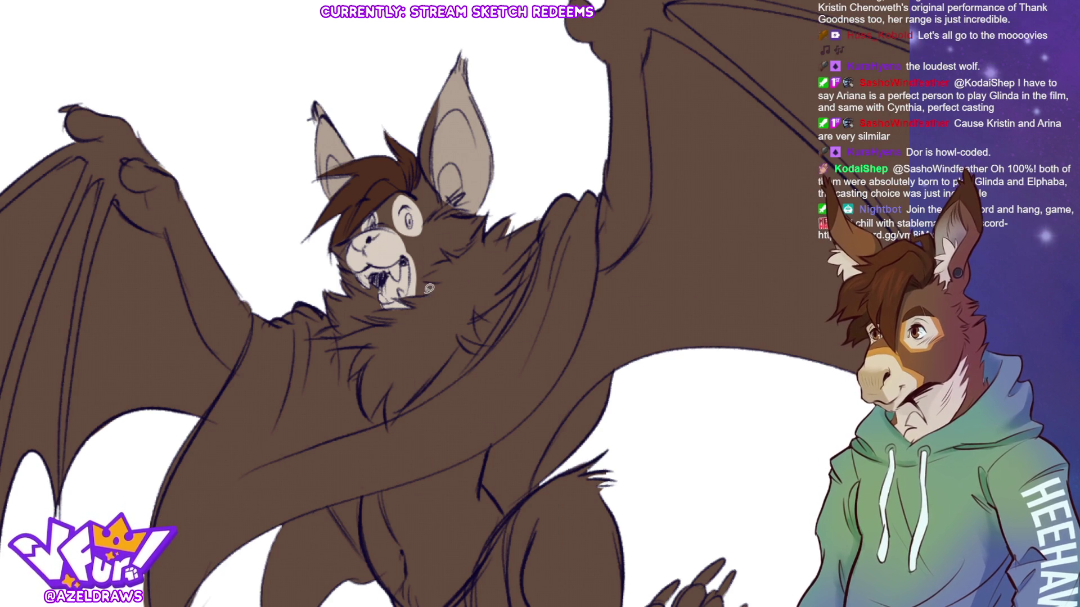
mouse_move(394, 294)
left_mouse_down()
mouse_move(413, 302)
mouse_move(341, 268)
mouse_move(325, 327)
mouse_move(346, 342)
mouse_move(351, 378)
mouse_move(389, 422)
mouse_move(421, 388)
mouse_move(465, 273)
mouse_move(426, 272)
mouse_move(483, 218)
mouse_move(528, 203)
mouse_move(543, 215)
mouse_move(540, 240)
left_mouse_up()
Lasso the jagged neck fur down the chest and fill it cream.
mouse_move(524, 267)
left_mouse_down()
mouse_move(478, 315)
mouse_move(480, 344)
mouse_move(465, 347)
left_mouse_up()
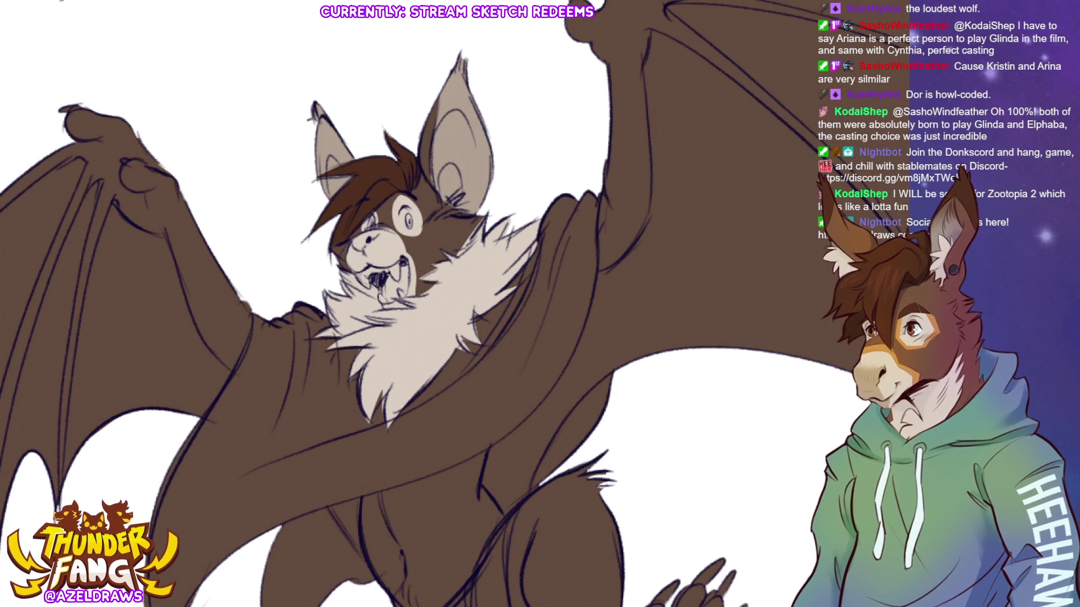
scroll(778, 198, "down", 5)
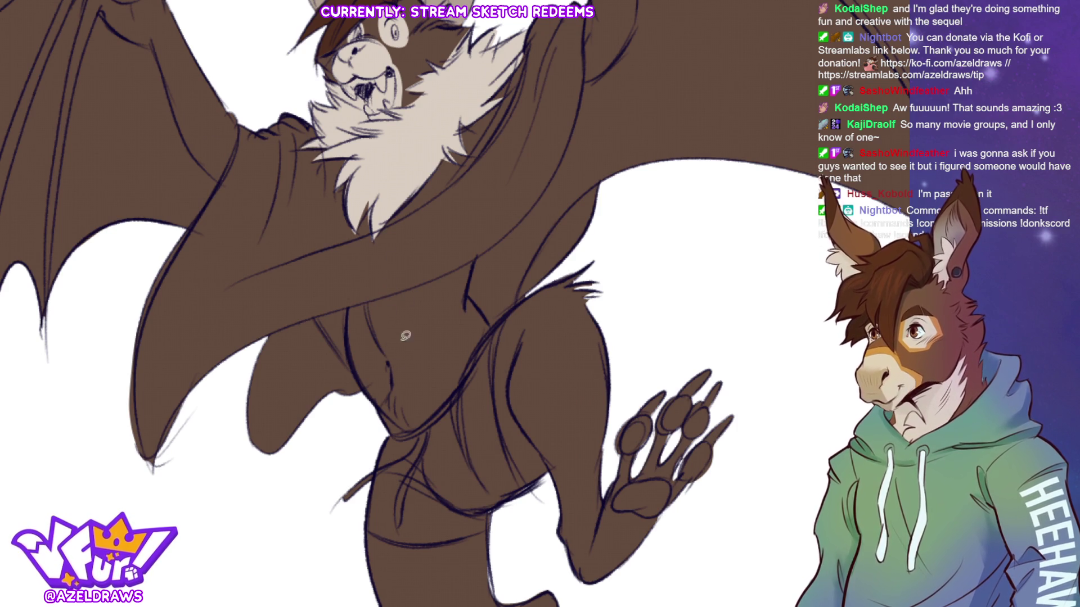
Lasso the belly marking, fill it cream, and fit the whole drawing in view.
mouse_move(349, 298)
left_mouse_down()
mouse_move(346, 338)
mouse_move(376, 396)
mouse_move(419, 425)
mouse_move(474, 365)
mouse_move(479, 332)
mouse_move(457, 294)
mouse_move(382, 265)
mouse_move(351, 297)
left_mouse_up()
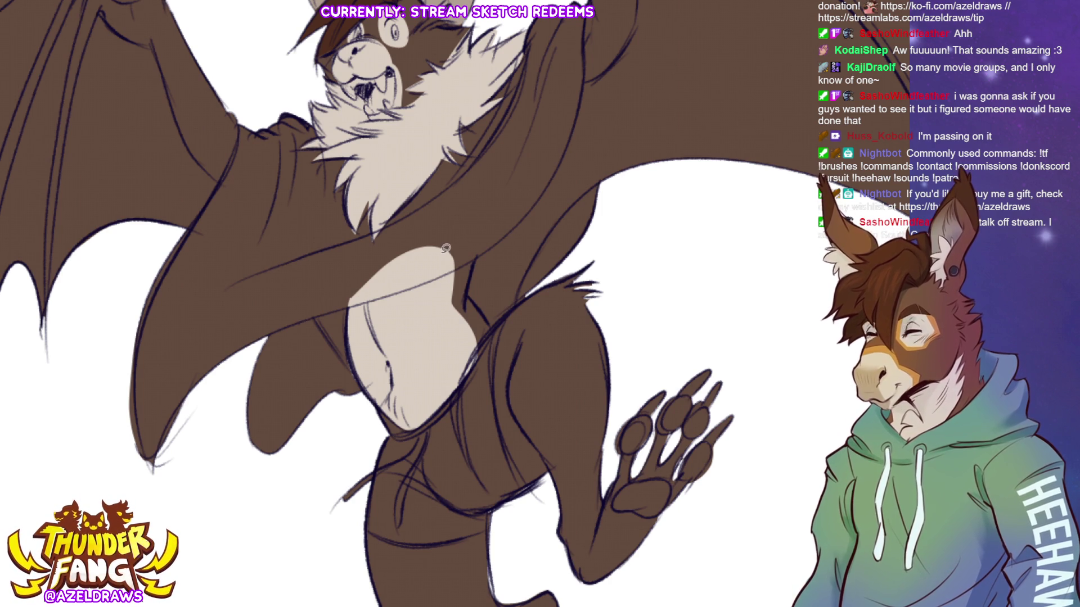
mouse_move(444, 259)
left_mouse_down()
mouse_move(450, 315)
mouse_move(473, 366)
mouse_move(489, 338)
mouse_move(461, 297)
mouse_move(456, 236)
left_mouse_up()
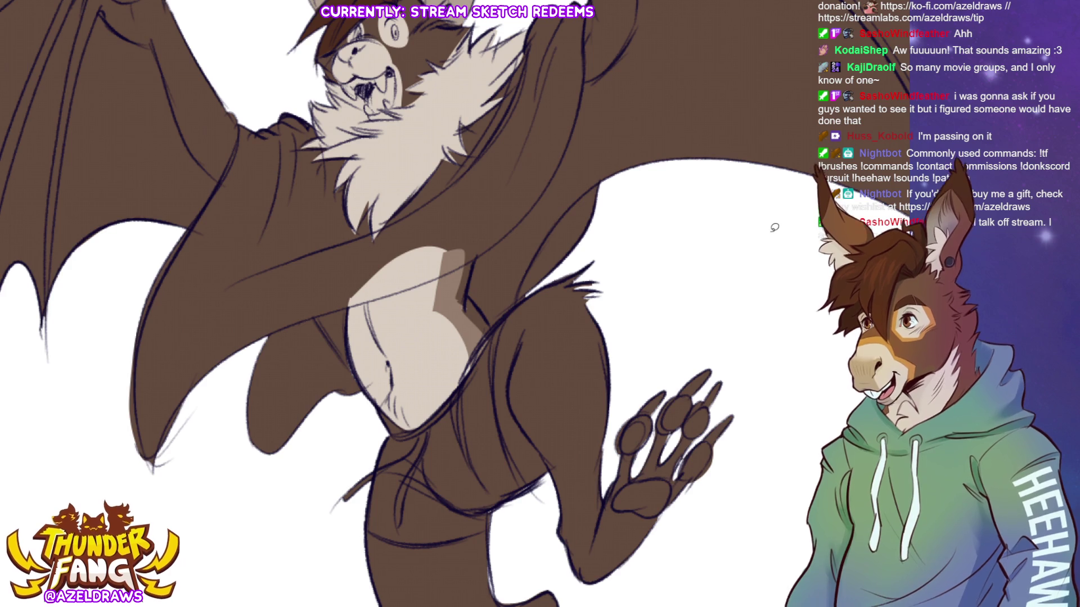
key("ctrl+0")
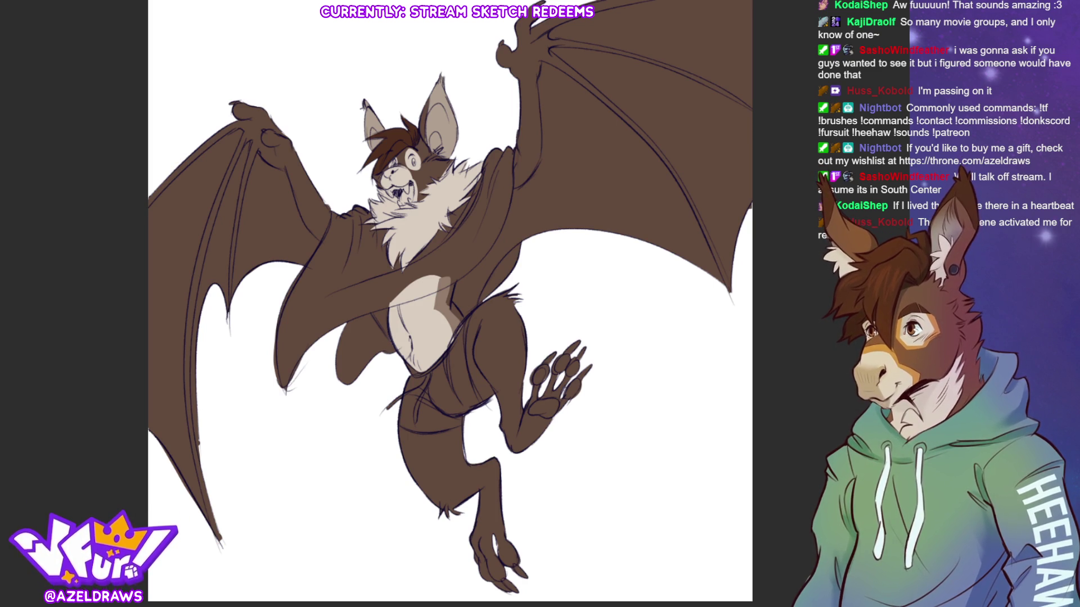
Fill the left wing's membrane panels with a light tan sampled from the chest.
left_click(446, 296, "alt")
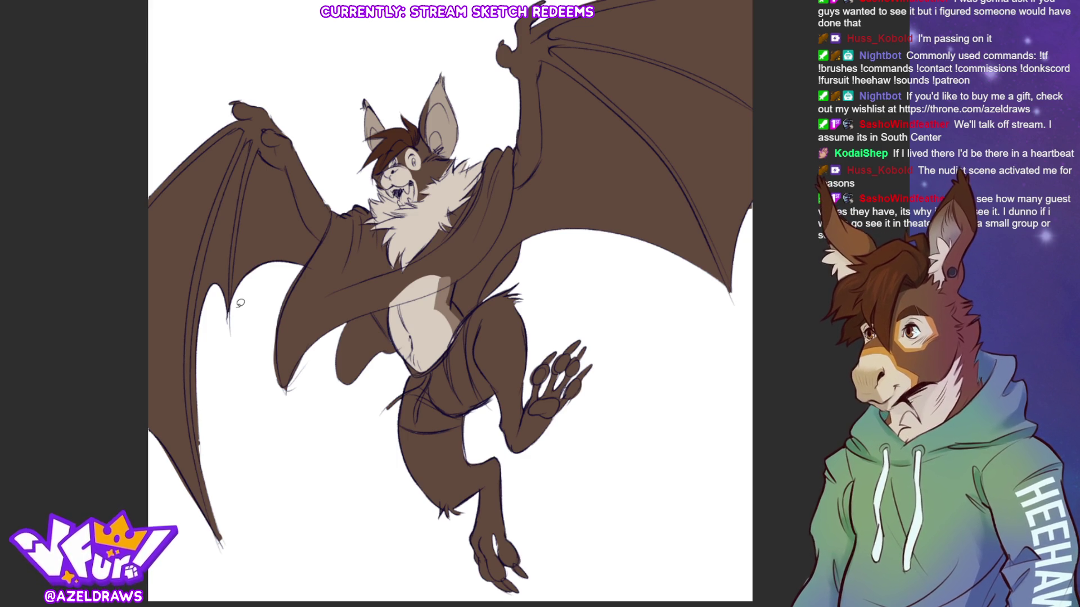
mouse_move(256, 143)
left_mouse_down()
mouse_move(232, 295)
mouse_move(301, 271)
mouse_move(324, 212)
mouse_move(260, 142)
mouse_move(231, 278)
mouse_move(234, 434)
mouse_move(221, 539)
mouse_move(189, 363)
mouse_move(195, 278)
mouse_move(252, 125)
mouse_move(200, 259)
mouse_move(187, 347)
mouse_move(186, 559)
mouse_move(115, 304)
mouse_move(147, 204)
mouse_move(231, 127)
mouse_move(248, 131)
left_mouse_up()
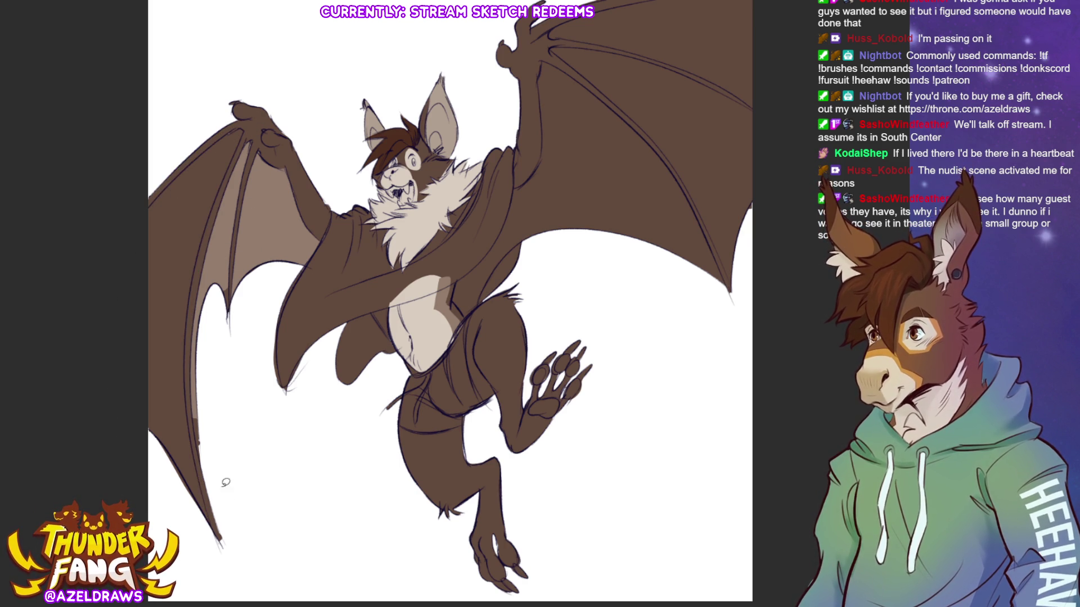
mouse_move(224, 546)
left_mouse_down()
mouse_move(192, 409)
mouse_move(194, 298)
mouse_move(206, 232)
mouse_move(253, 125)
mouse_move(194, 150)
mouse_move(29, 382)
left_mouse_up()
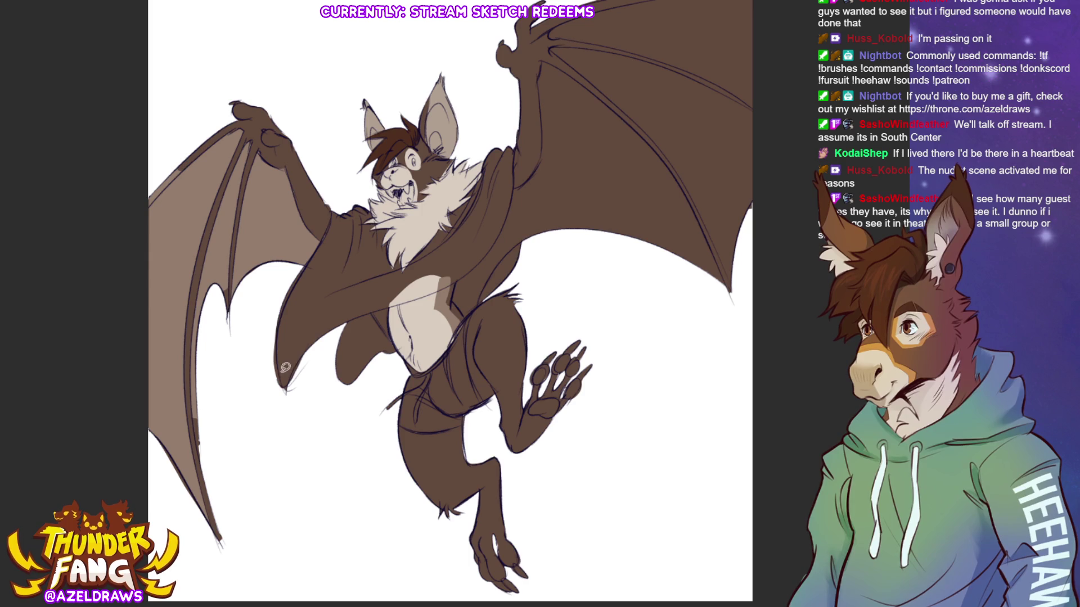
key("i")
left_click(257, 120)
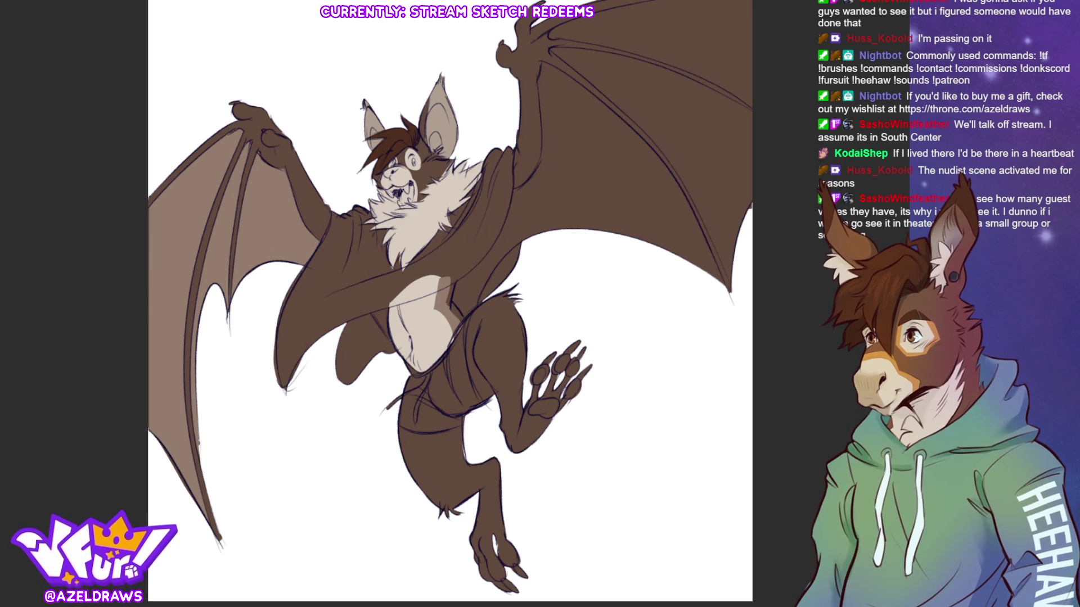
Fill the three right wing membrane sections with the lighter tan.
left_click(652, 198)
left_click(684, 177)
left_click(715, 41)
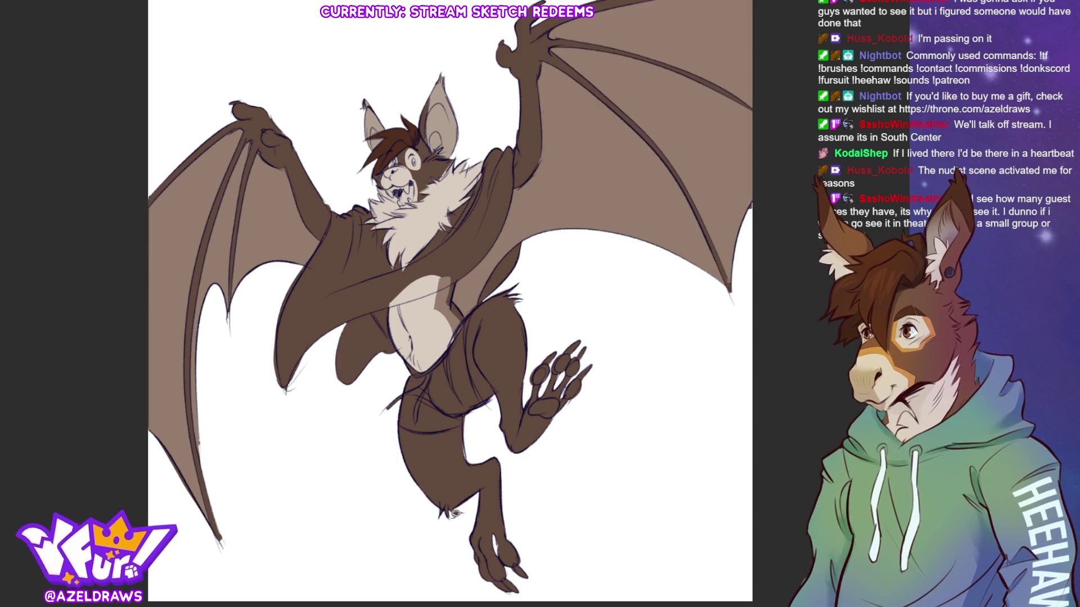
Add lighter brown markings on the thigh, inner thigh, lower leg and foot.
mouse_move(422, 427)
left_mouse_down()
mouse_move(473, 490)
mouse_move(468, 410)
mouse_move(425, 424)
left_mouse_up()
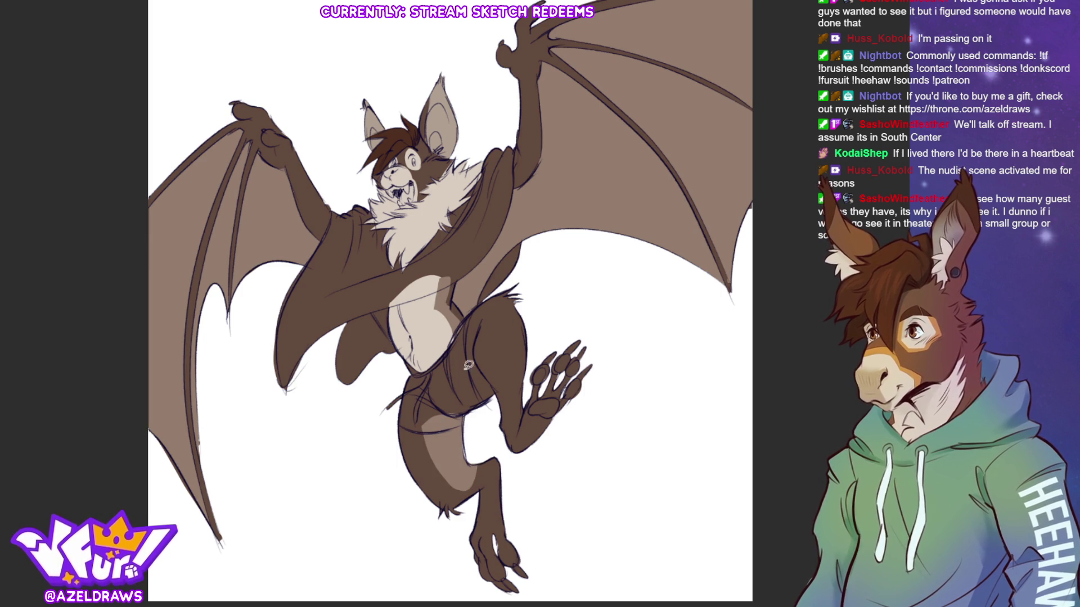
mouse_move(462, 372)
left_mouse_down()
mouse_move(482, 322)
mouse_move(464, 394)
left_mouse_up()
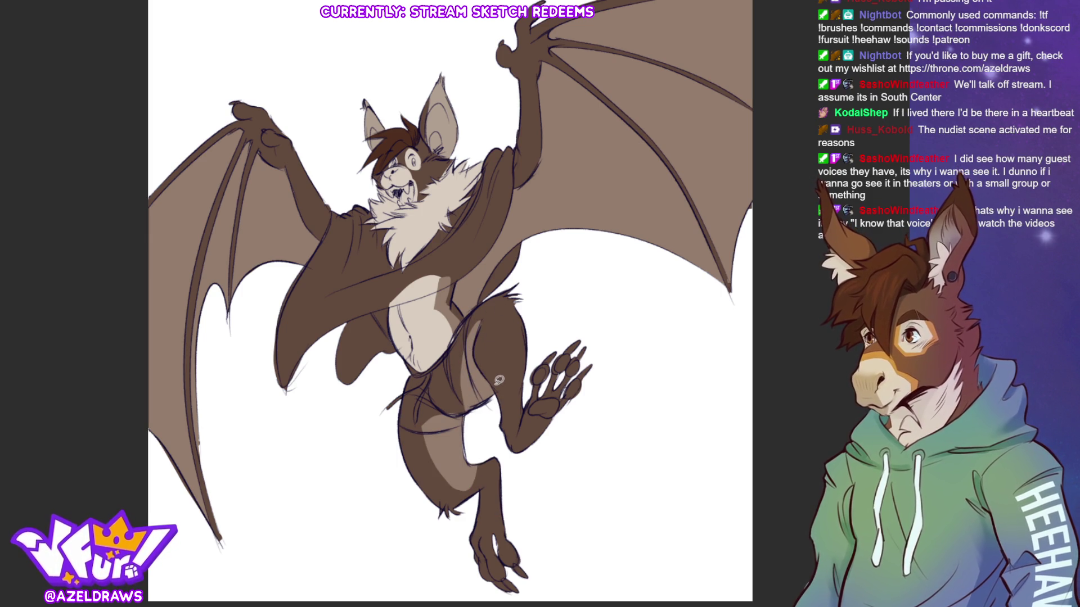
mouse_move(428, 428)
left_mouse_down()
mouse_move(453, 455)
mouse_move(463, 409)
mouse_move(444, 415)
mouse_move(466, 358)
mouse_move(504, 406)
left_mouse_up()
left_click_drag(472, 342, 504, 397)
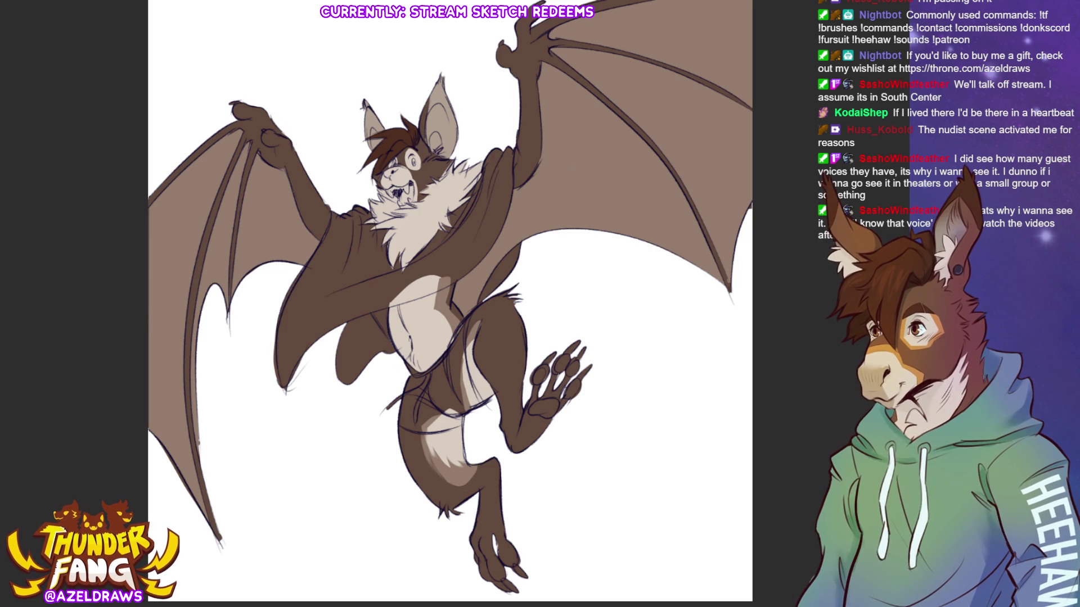
mouse_move(472, 500)
left_mouse_down()
mouse_move(502, 451)
mouse_move(543, 558)
mouse_move(473, 587)
mouse_move(473, 493)
left_mouse_up()
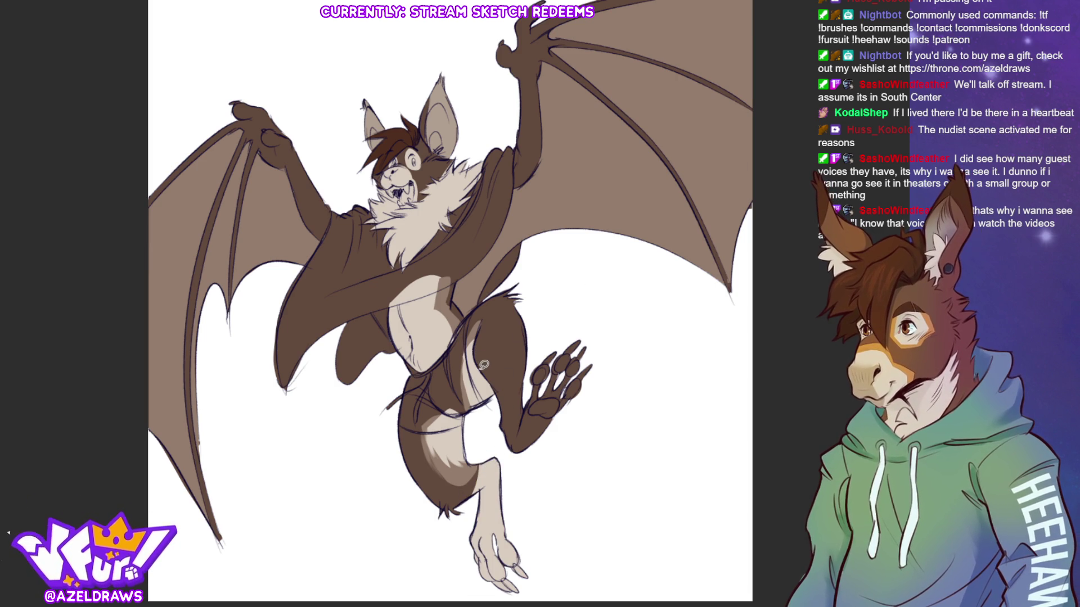
mouse_move(491, 386)
left_mouse_down()
mouse_move(534, 356)
mouse_move(617, 381)
mouse_move(496, 442)
mouse_move(492, 388)
left_mouse_up()
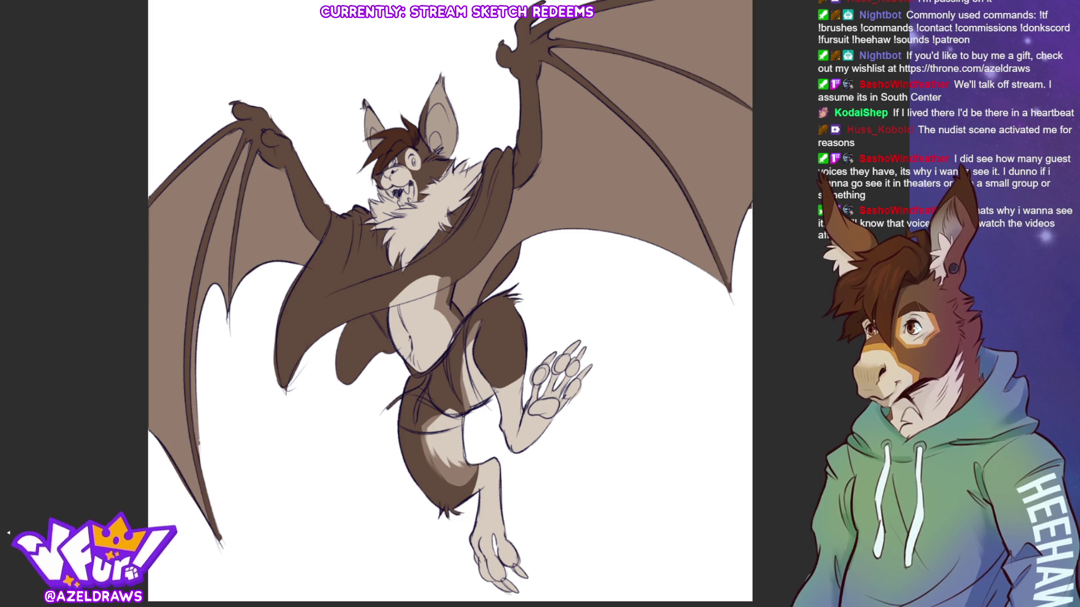
Fill the raised wing arm darker brown and turn two left wing membrane panels pink.
mouse_move(526, 44)
left_mouse_down()
mouse_move(518, 186)
mouse_move(543, 158)
mouse_move(540, 35)
left_mouse_up()
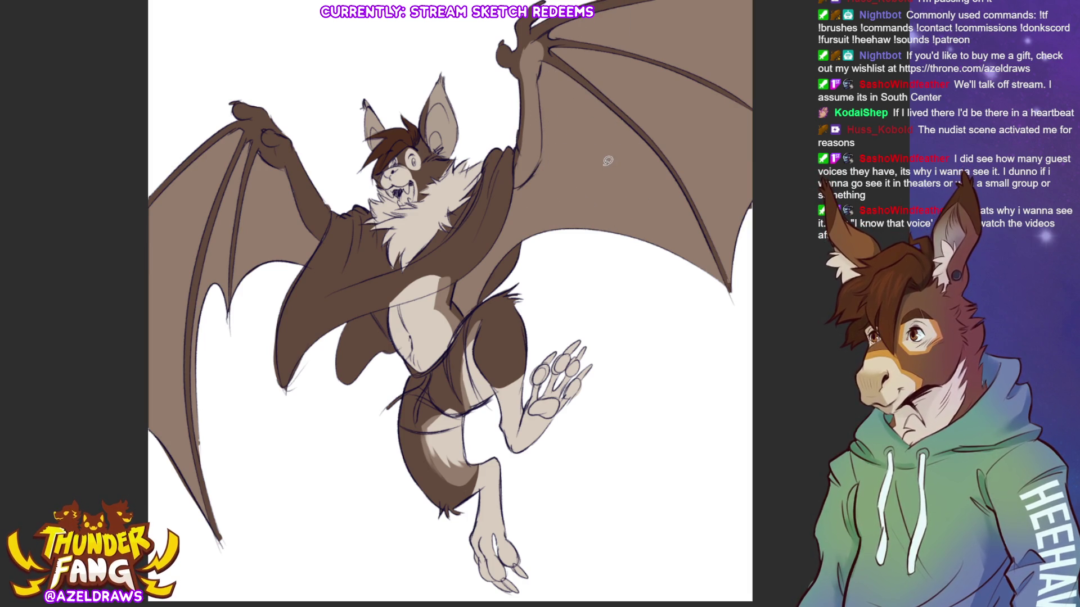
left_click_drag(598, 155, 564, 182)
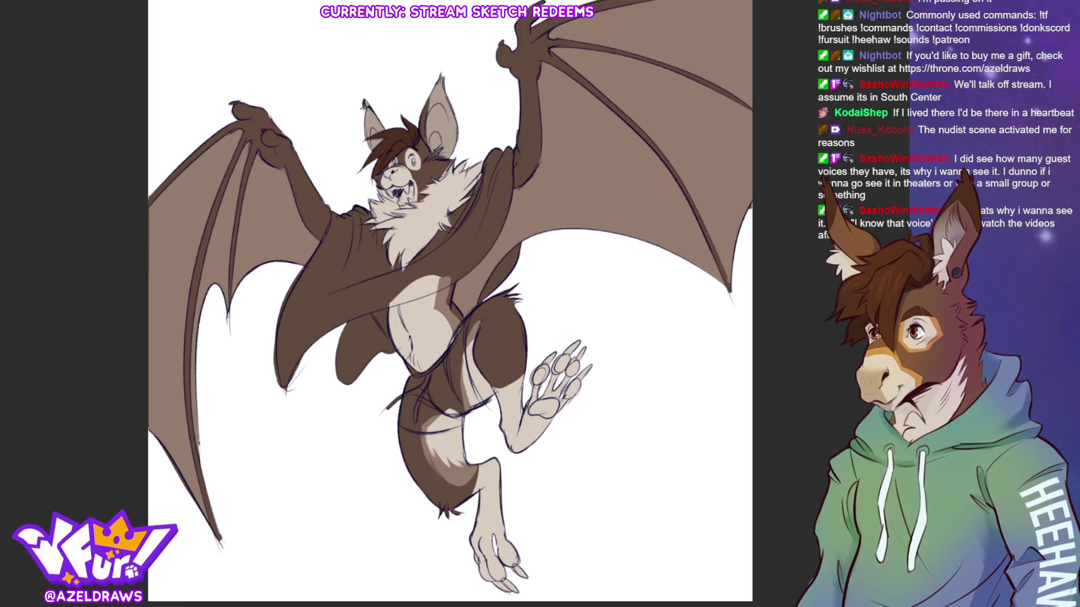
left_click(168, 337)
left_click(216, 281)
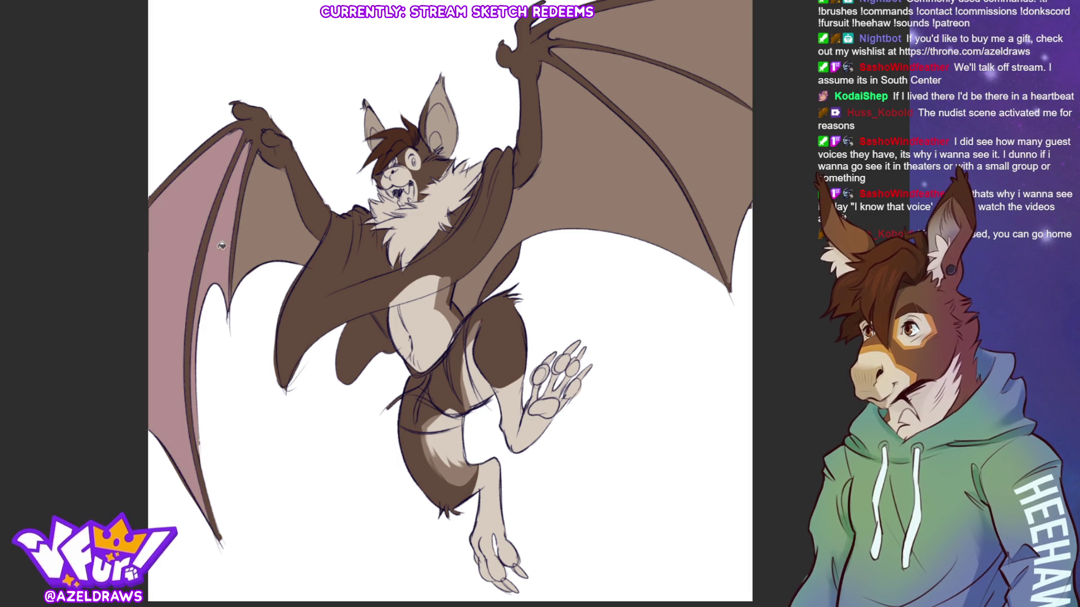
Finish the pink membranes on both wings and fill the poncho's main body green.
left_click(275, 220)
left_click(518, 217)
left_click(660, 96)
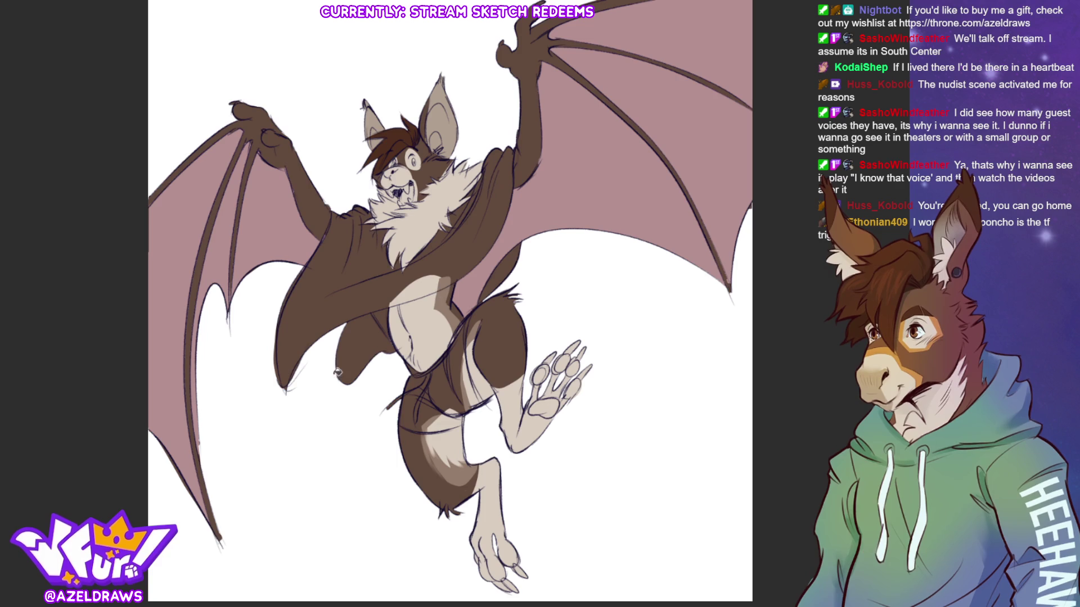
key("ctrl+z")
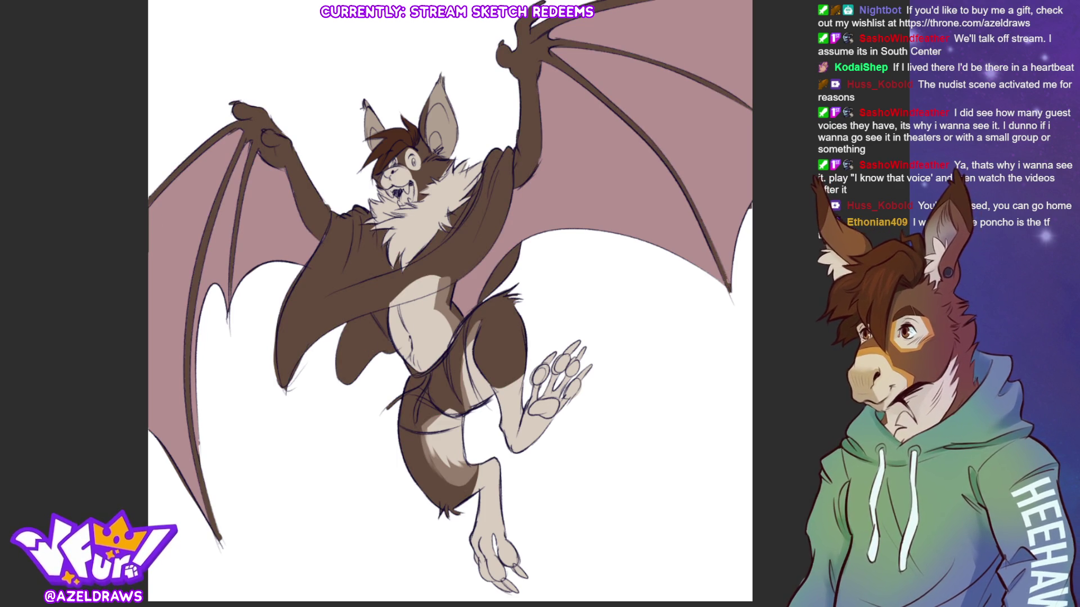
left_click(329, 260)
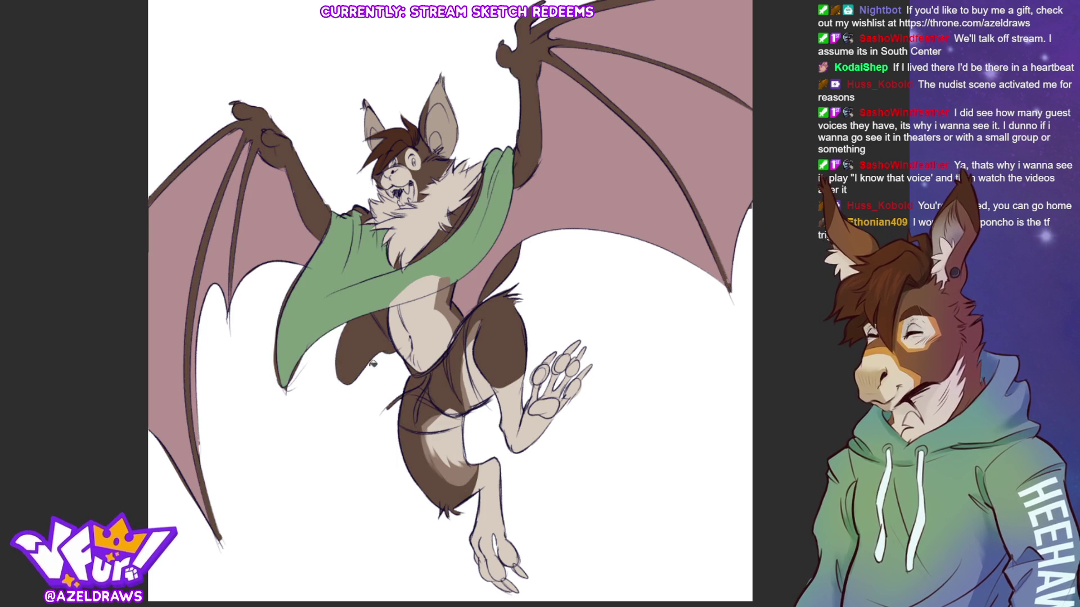
Fill the poncho's lower-left fold and right edge green, undoing stray green on the belly.
left_click(363, 354)
left_click(507, 266)
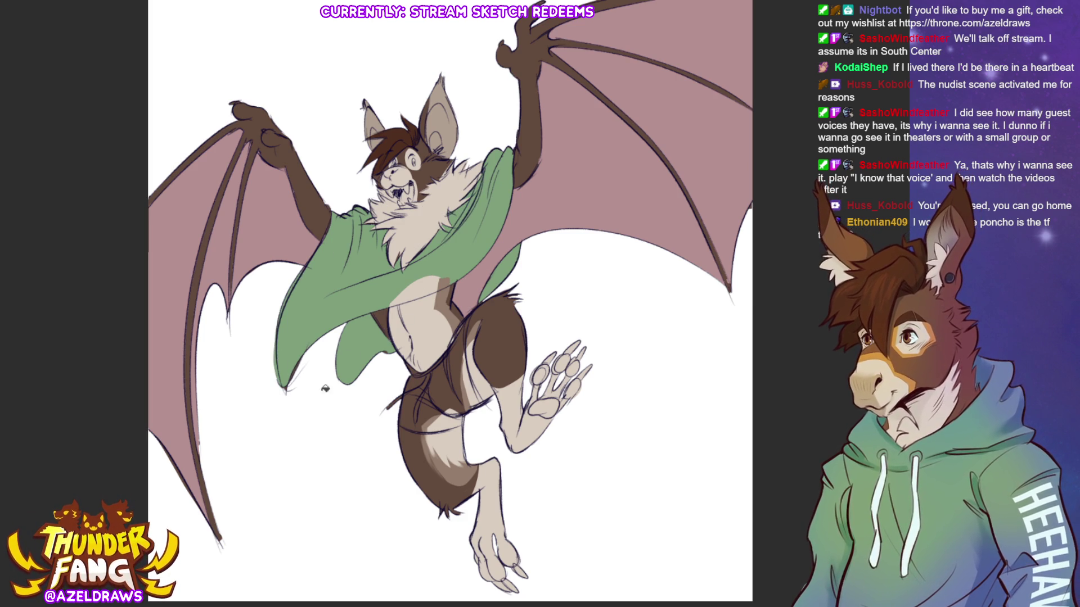
left_click_drag(384, 316, 380, 335)
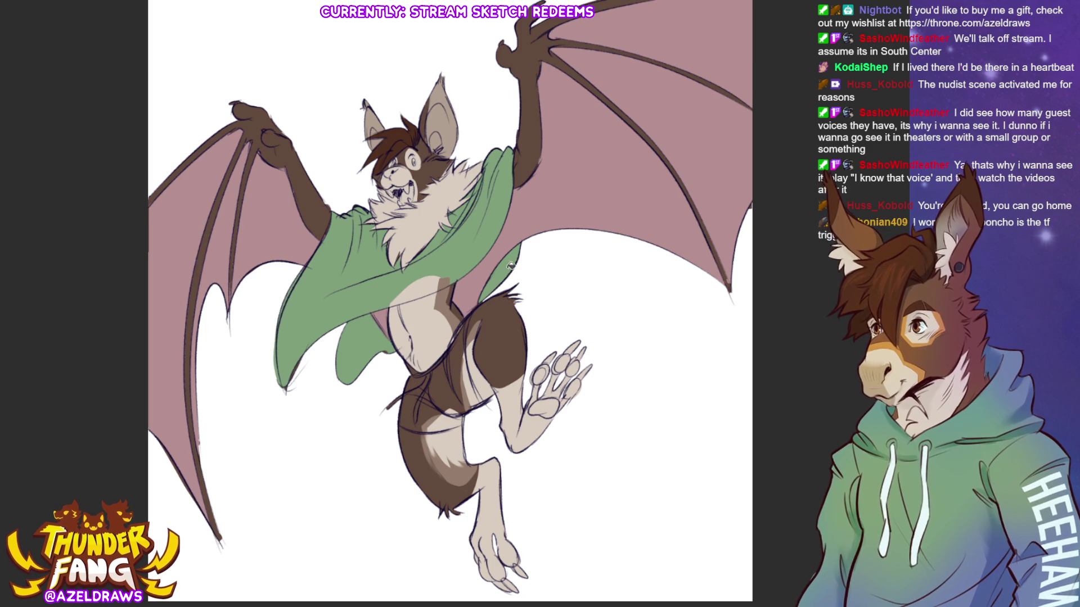
left_click_drag(449, 274, 424, 284)
key("ctrl+z")
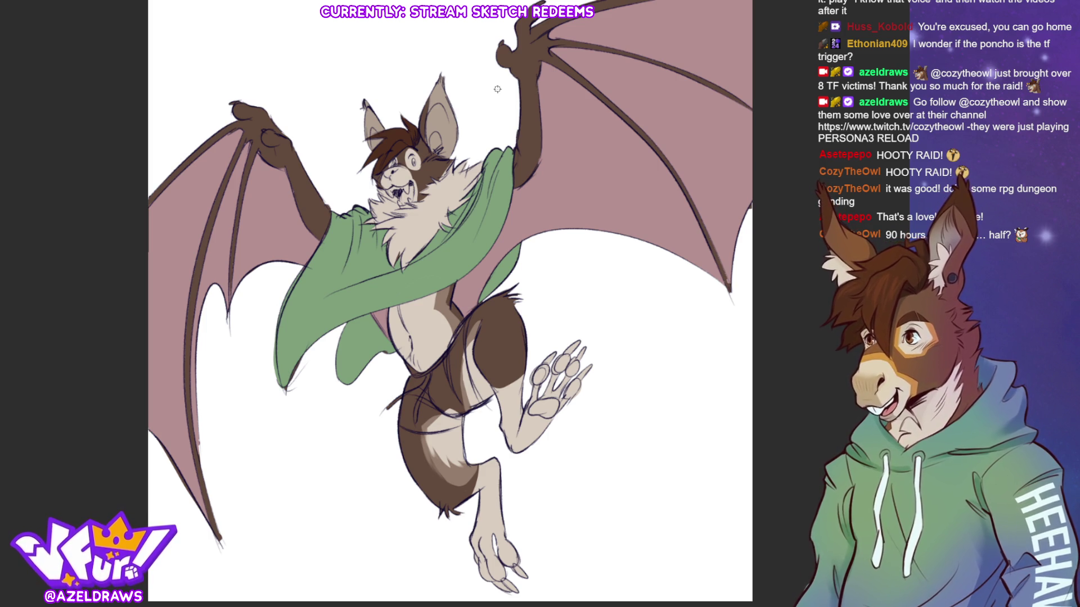
Darken the tips of both ears.
key("ctrl+plus")
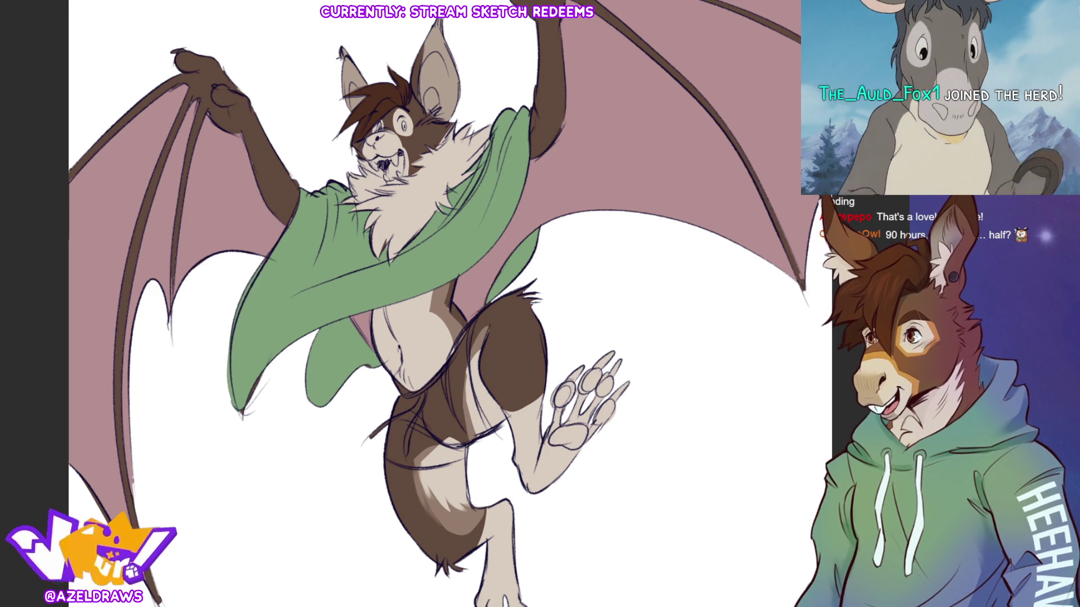
scroll(435, 304, "up", 2)
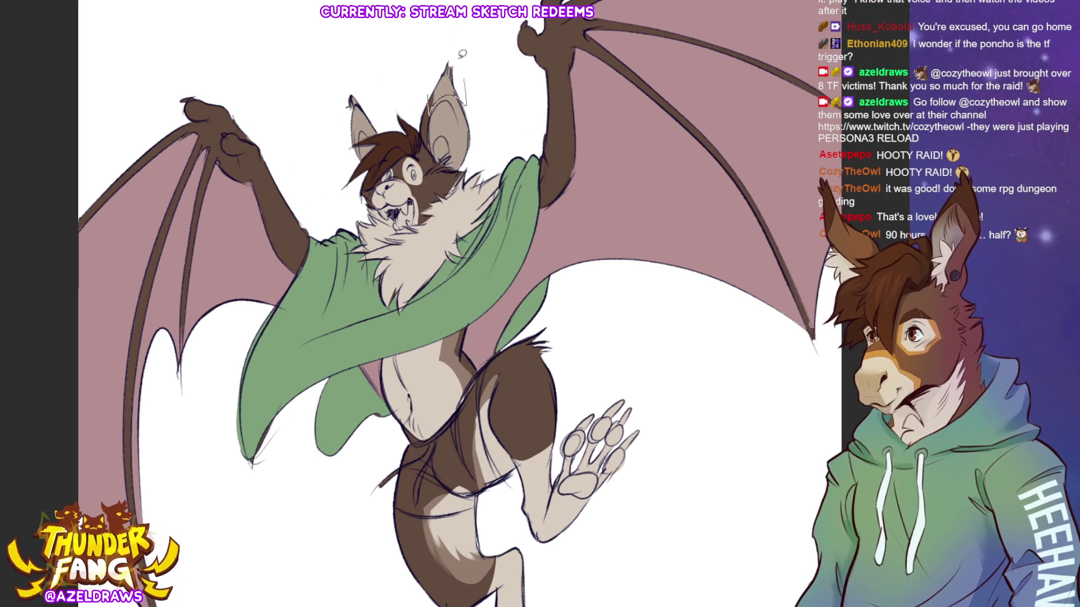
left_click_drag(452, 95, 448, 67)
mouse_move(361, 116)
left_mouse_down()
mouse_move(351, 100)
mouse_move(355, 110)
left_mouse_up()
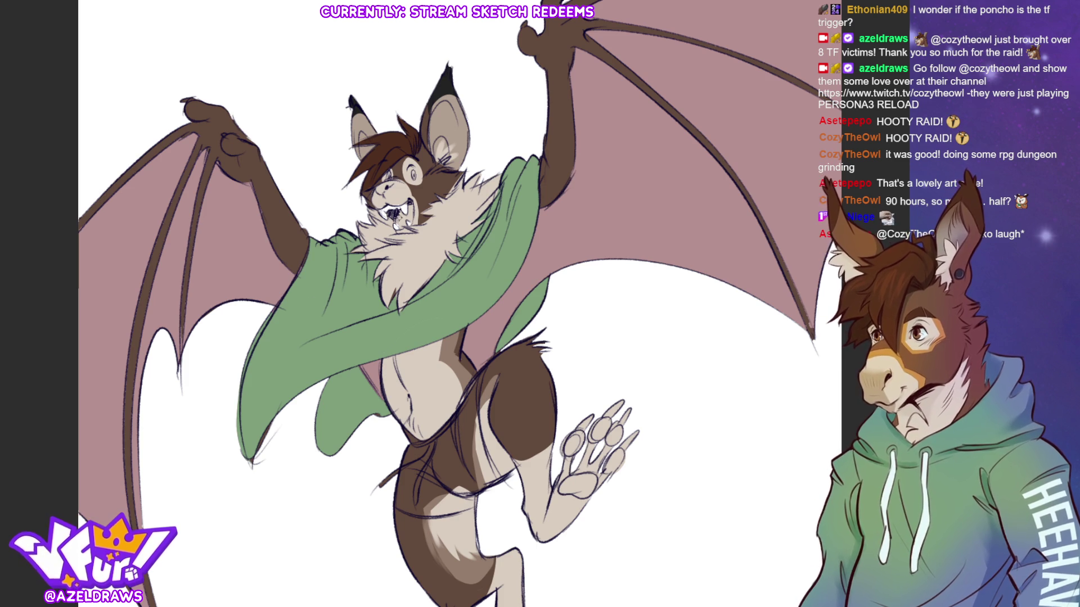
Paint the mouth pink, add an orange marking under the eye and a white eye highlight.
mouse_move(401, 217)
left_mouse_down()
mouse_move(402, 226)
mouse_move(410, 209)
left_mouse_up()
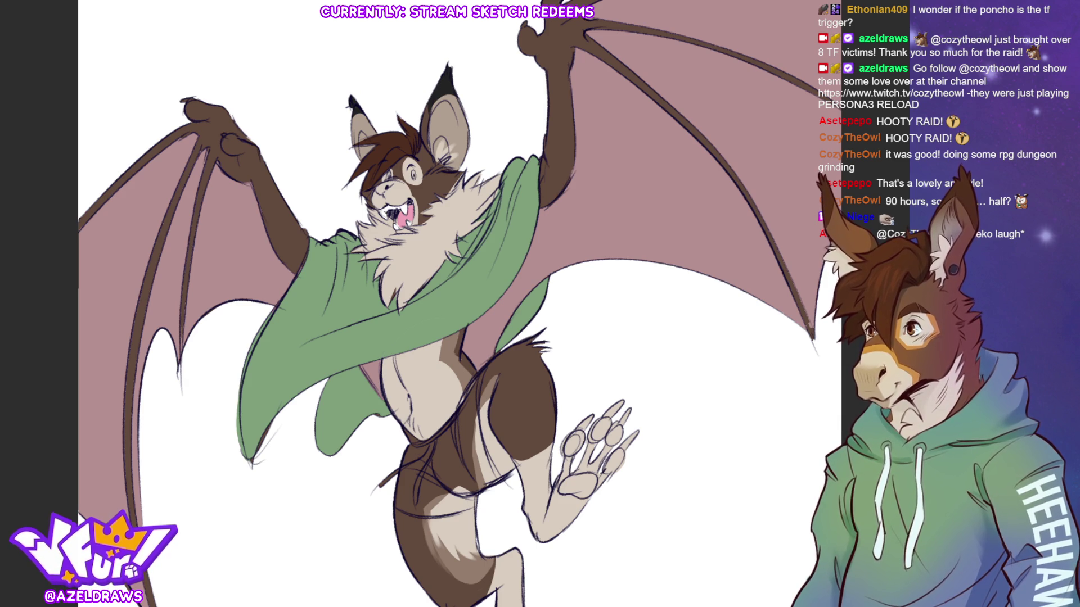
left_click_drag(400, 169, 421, 225)
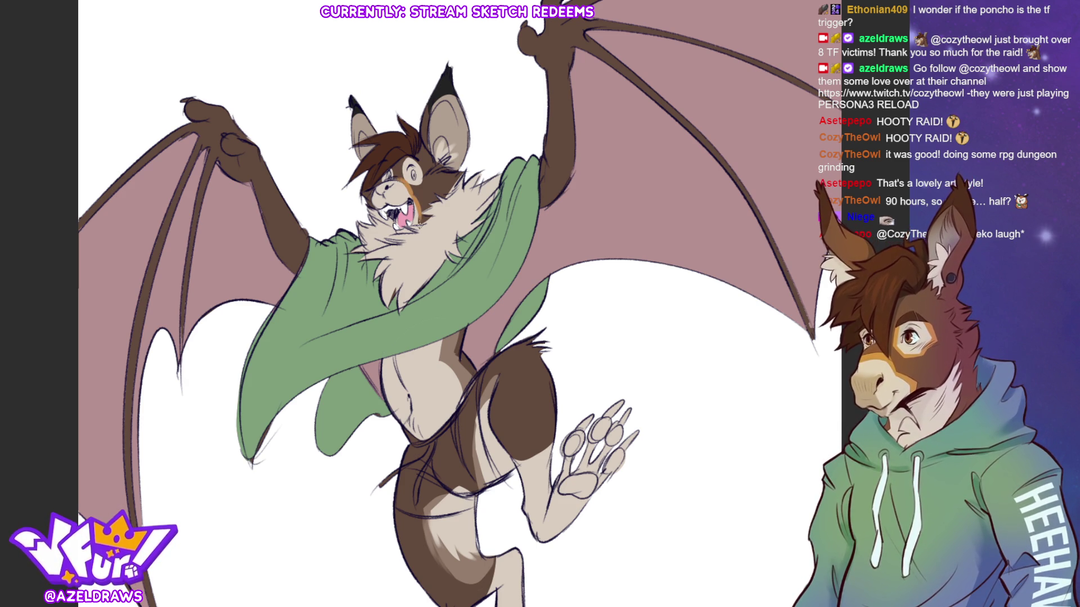
mouse_move(403, 159)
left_mouse_down()
mouse_move(420, 187)
mouse_move(413, 145)
mouse_move(392, 171)
left_mouse_up()
left_click(404, 209, "alt")
left_click_drag(413, 176, 411, 174)
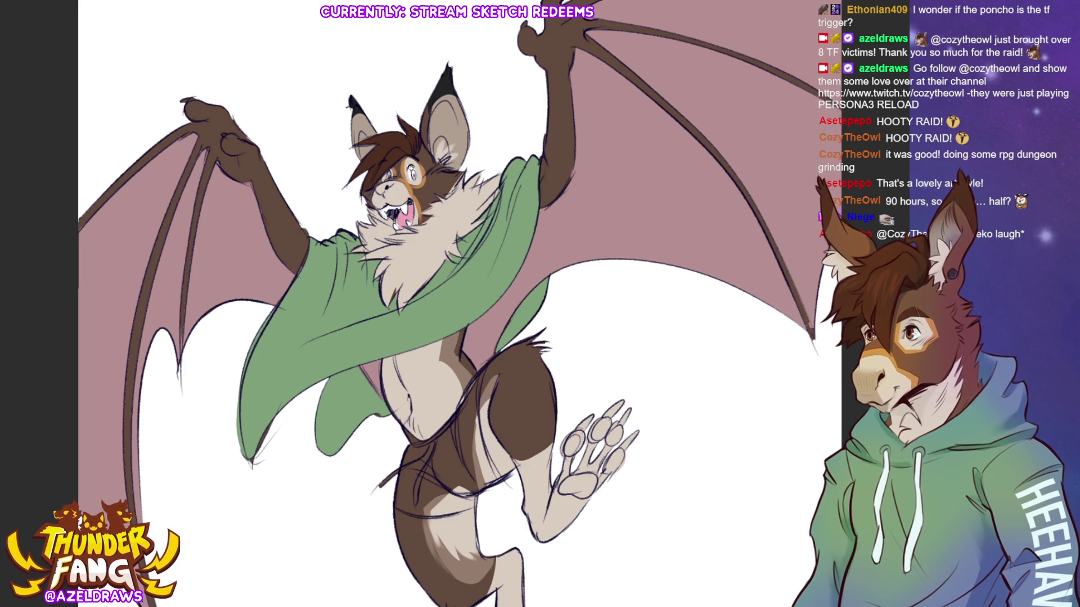
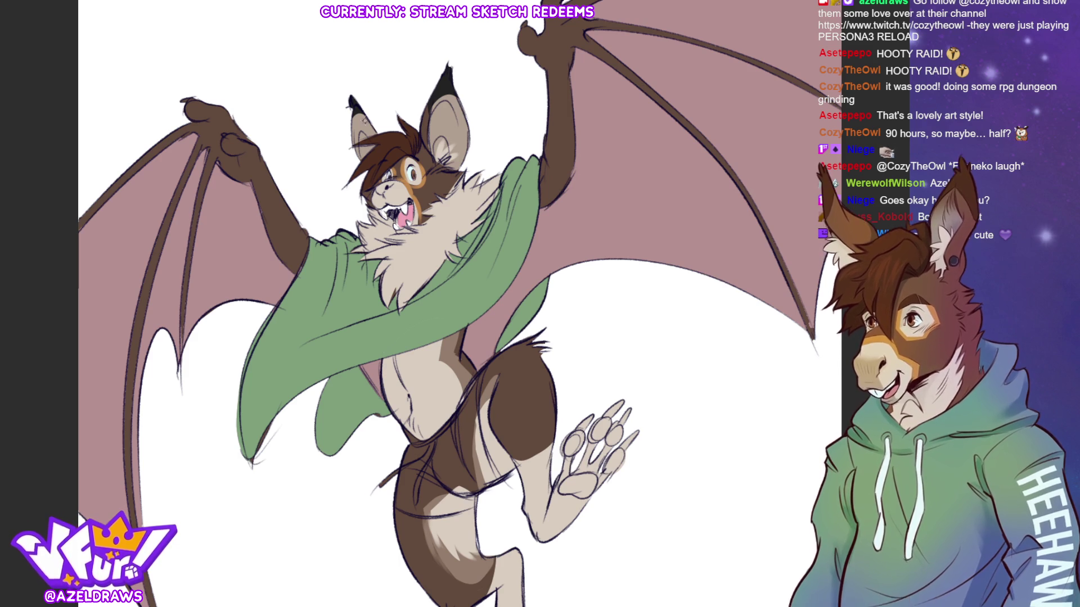
Paint orange accents along the back of the bat's leg and down to the heel.
key("ctrl+plus")
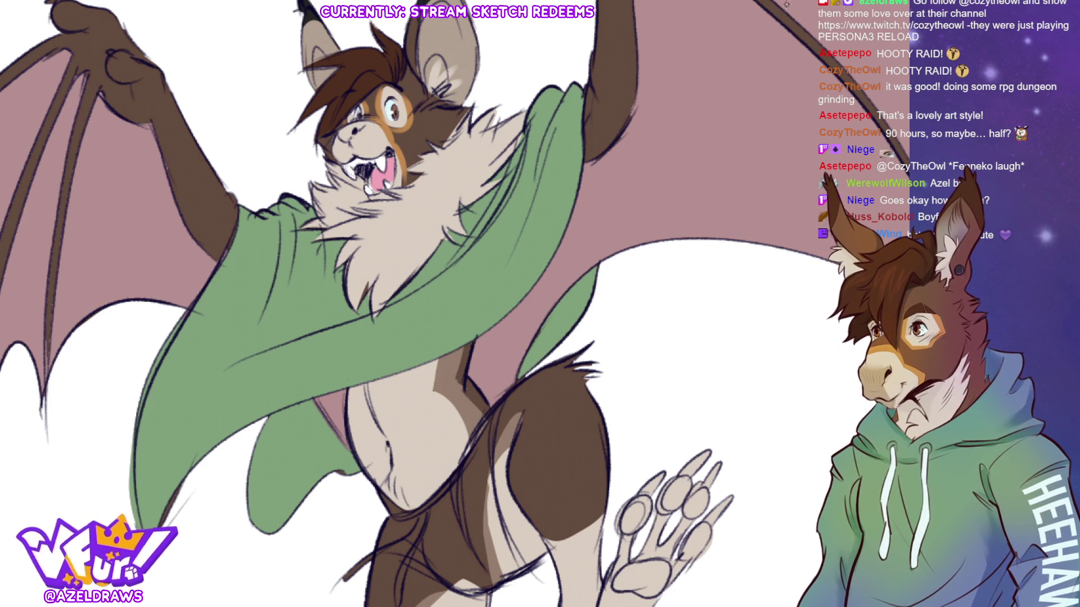
key("ctrl+0")
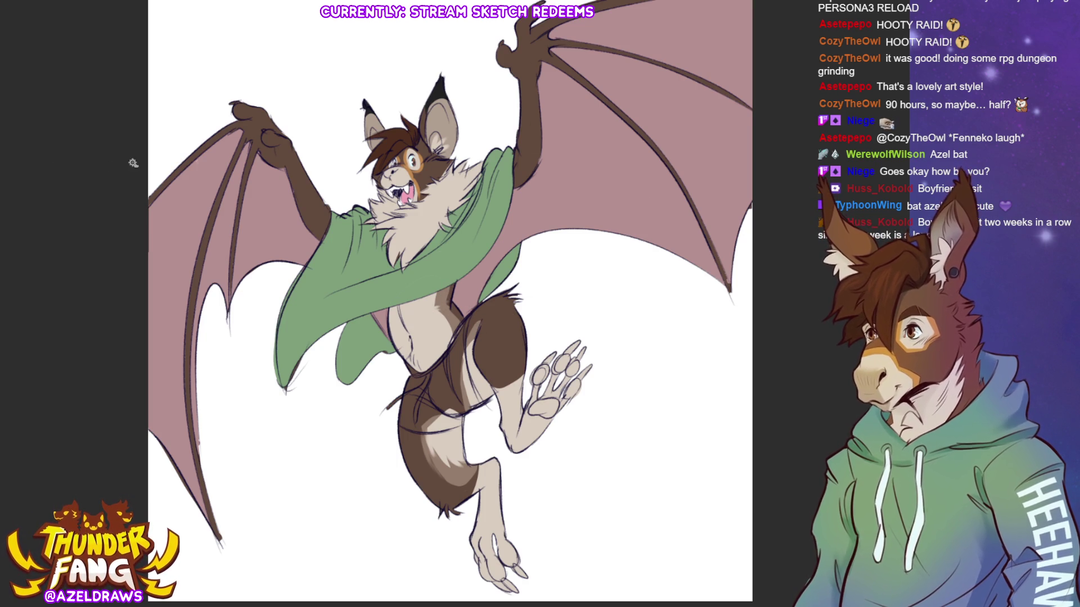
left_click(305, 192)
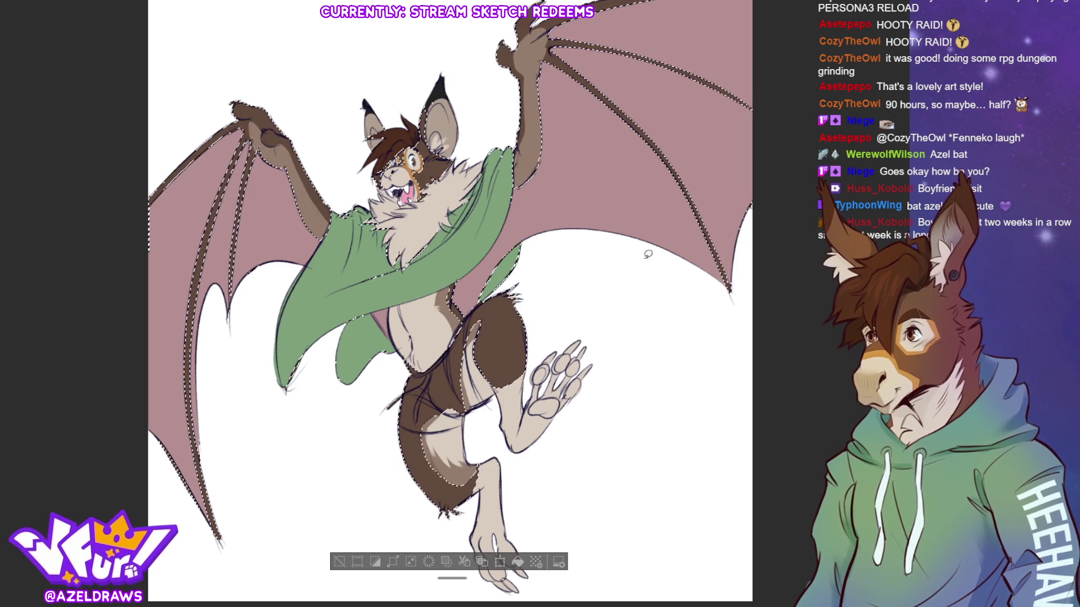
scroll(352, 565, "up", 1)
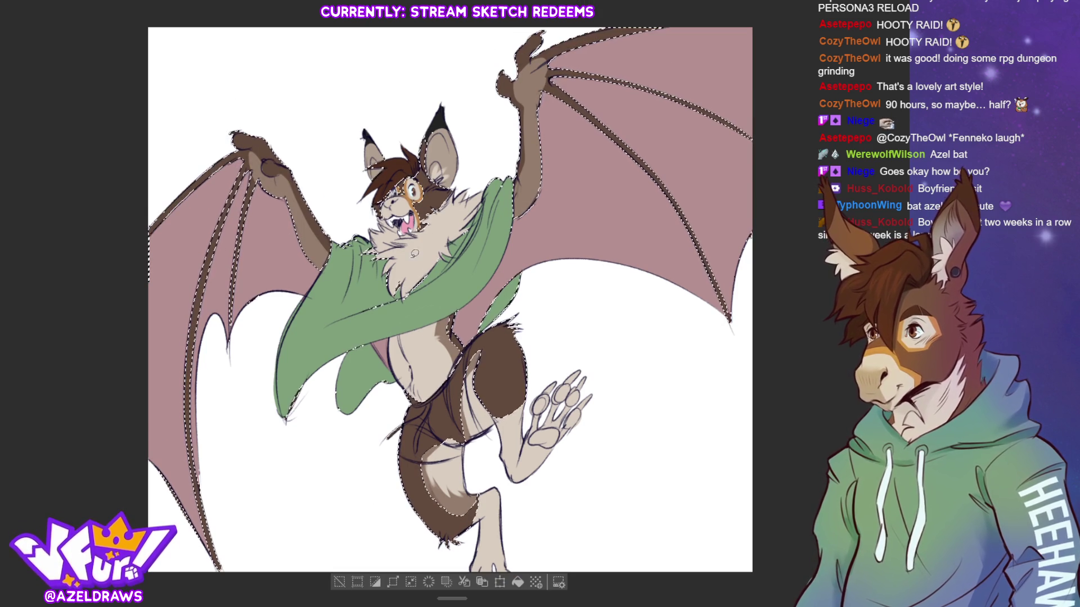
left_click(342, 581)
scroll(449, 299, "up", 2)
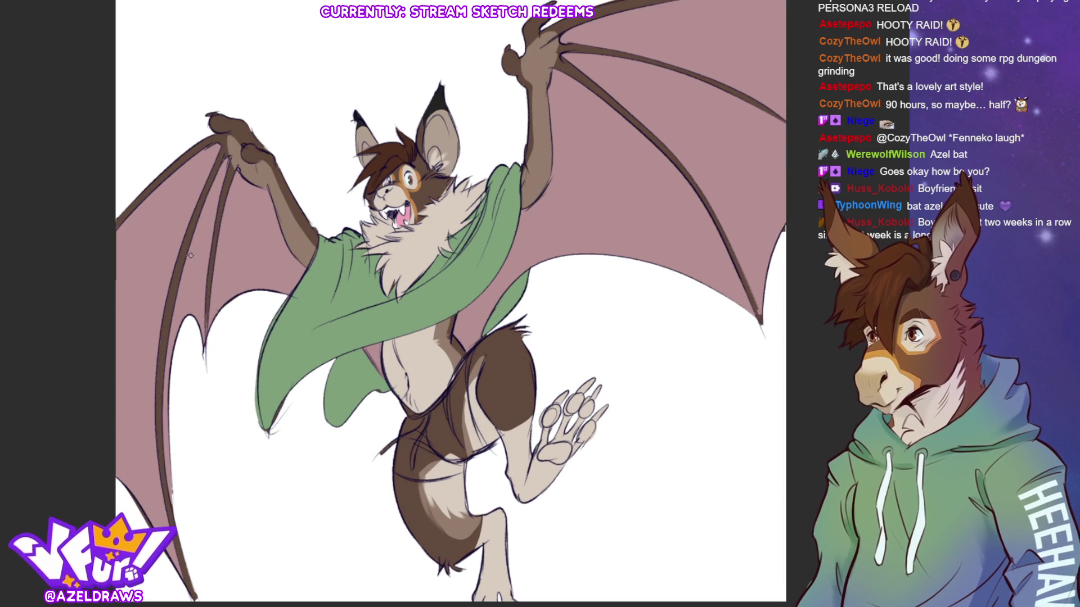
left_click_drag(498, 430, 531, 409)
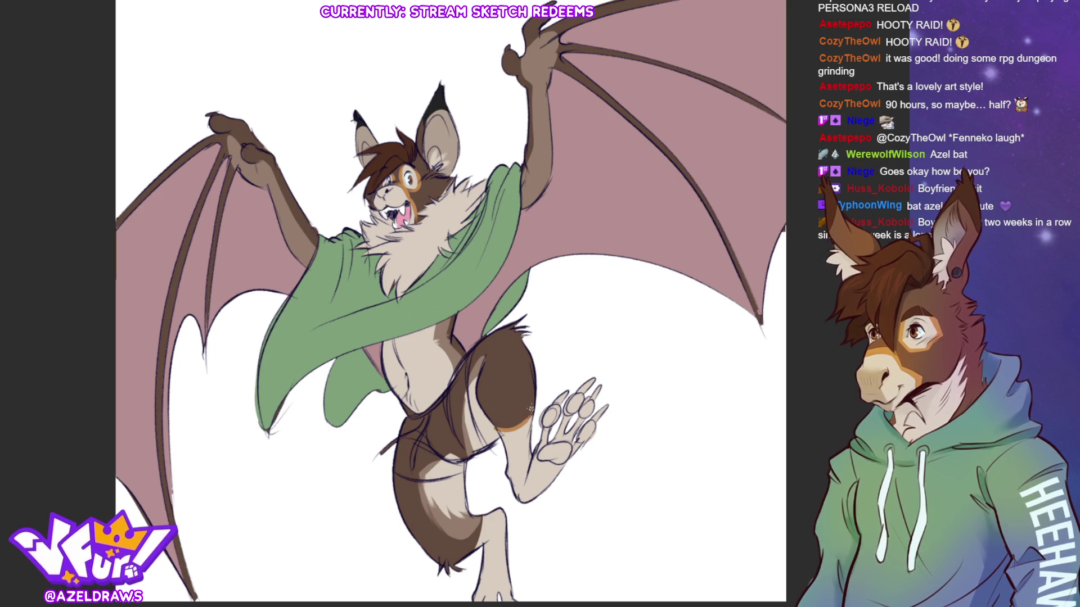
left_click_drag(484, 511, 468, 548)
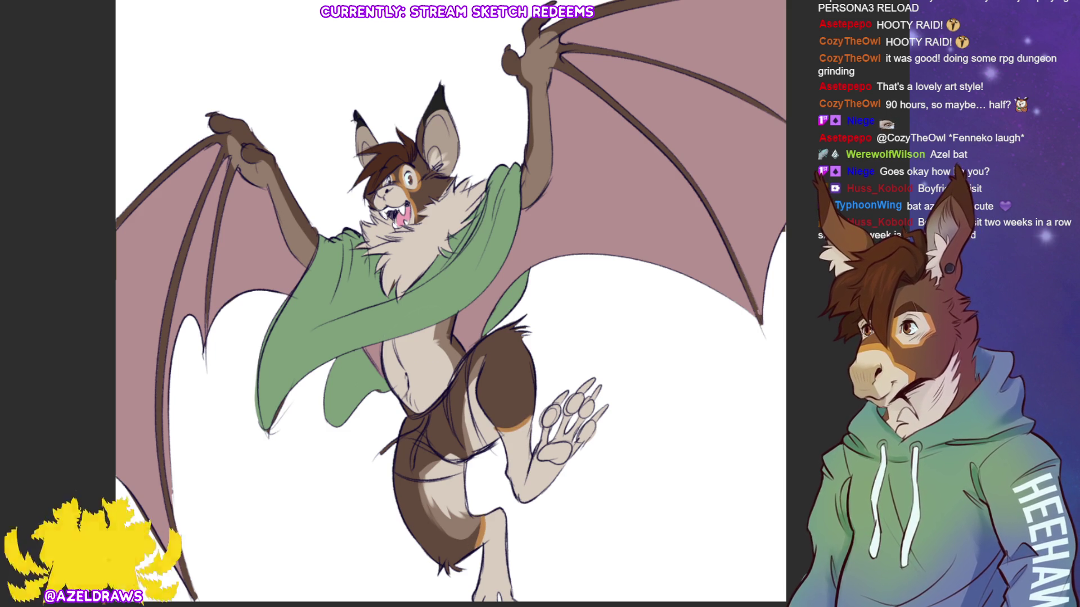
Shade the raised foot's toe pads reddish-brown and darken the toe tips into claws.
scroll(699, 162, "down", 2)
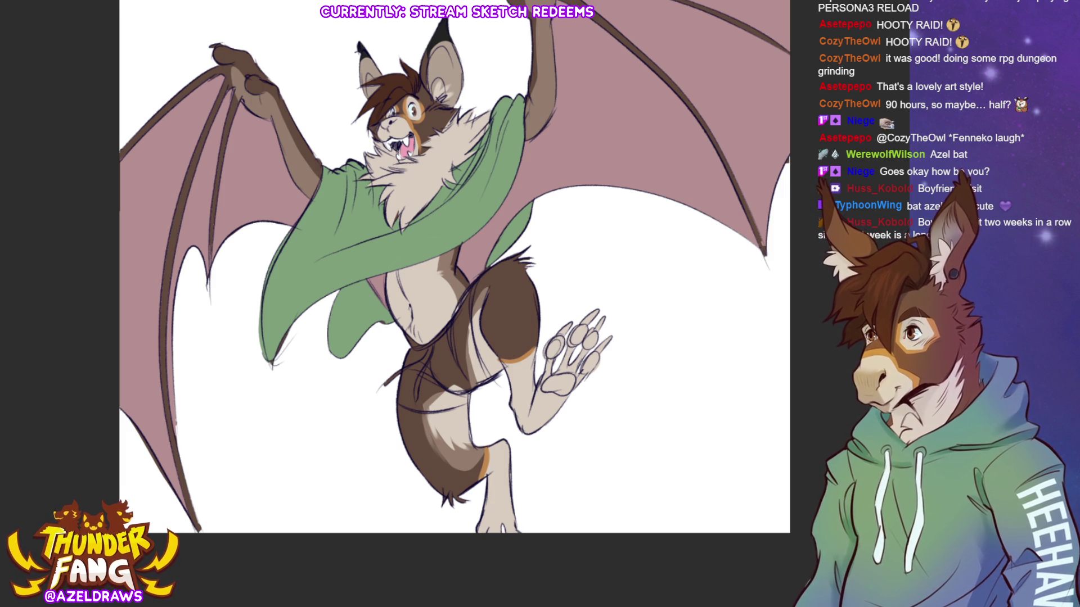
mouse_move(559, 335)
left_mouse_down()
mouse_move(554, 351)
mouse_move(590, 338)
mouse_move(589, 366)
mouse_move(548, 386)
mouse_move(569, 380)
left_mouse_up()
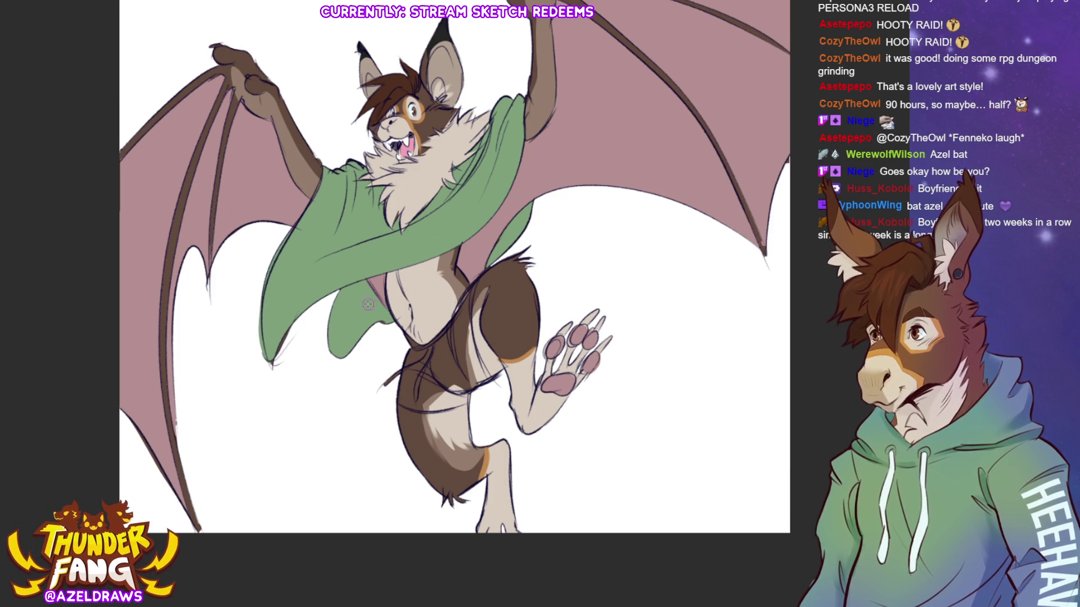
mouse_move(579, 321)
left_mouse_down()
mouse_move(600, 309)
mouse_move(602, 347)
mouse_move(611, 338)
left_mouse_up()
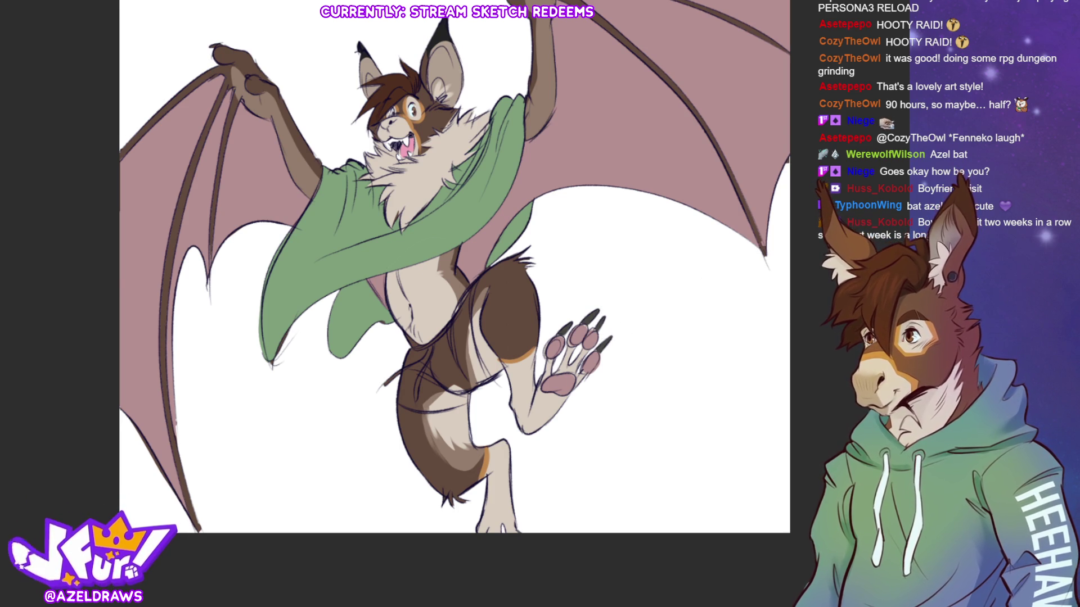
scroll(694, 249, "up", 2)
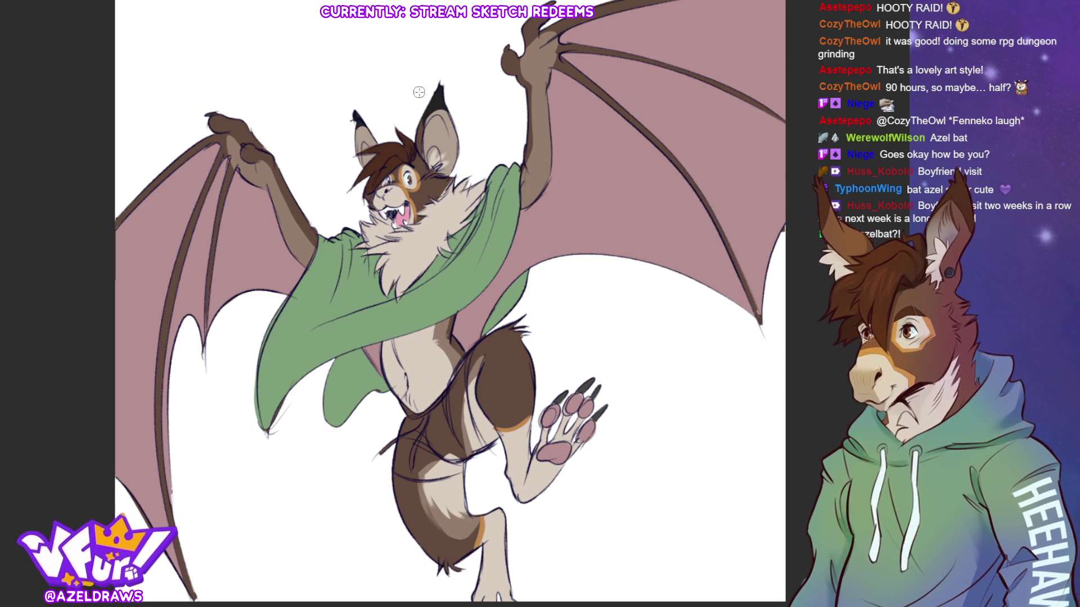
Move the sketch line layer up so it sits over the colour art.
key("ctrl+t")
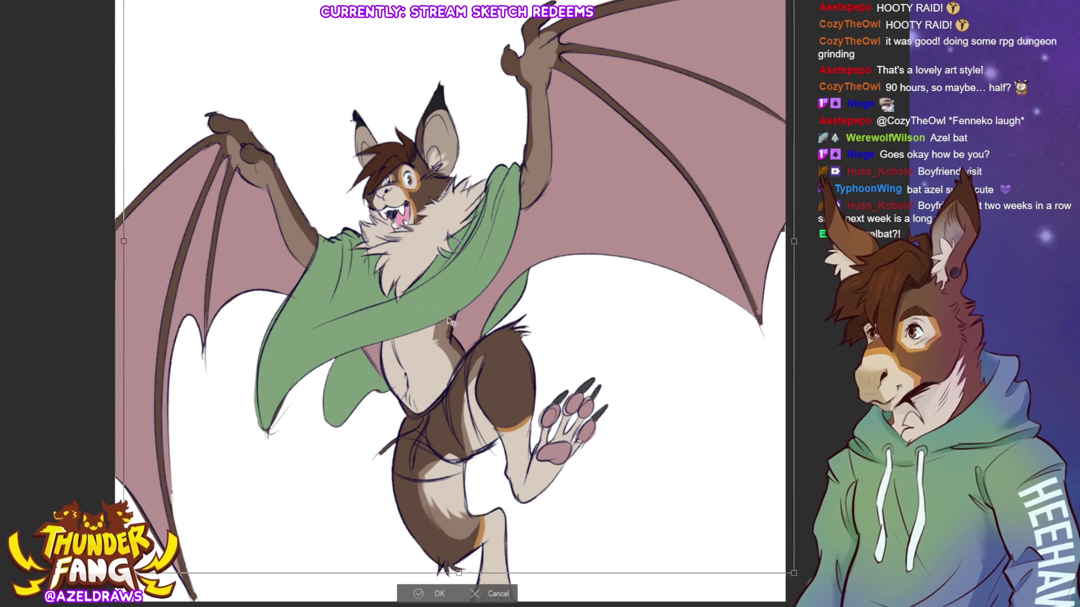
left_click_drag(598, 492, 610, 380)
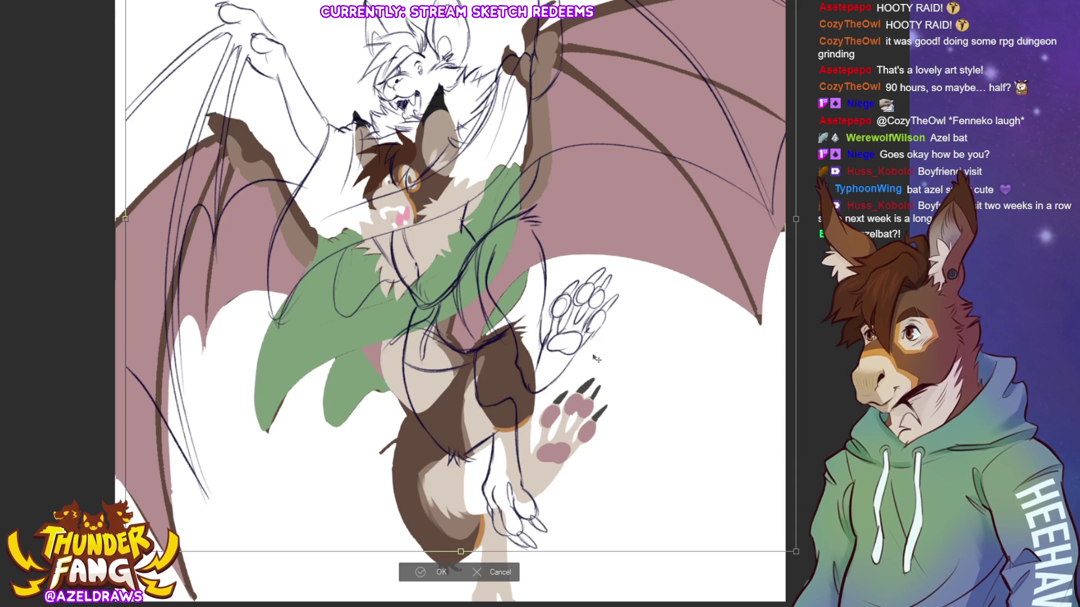
key("ctrl+0")
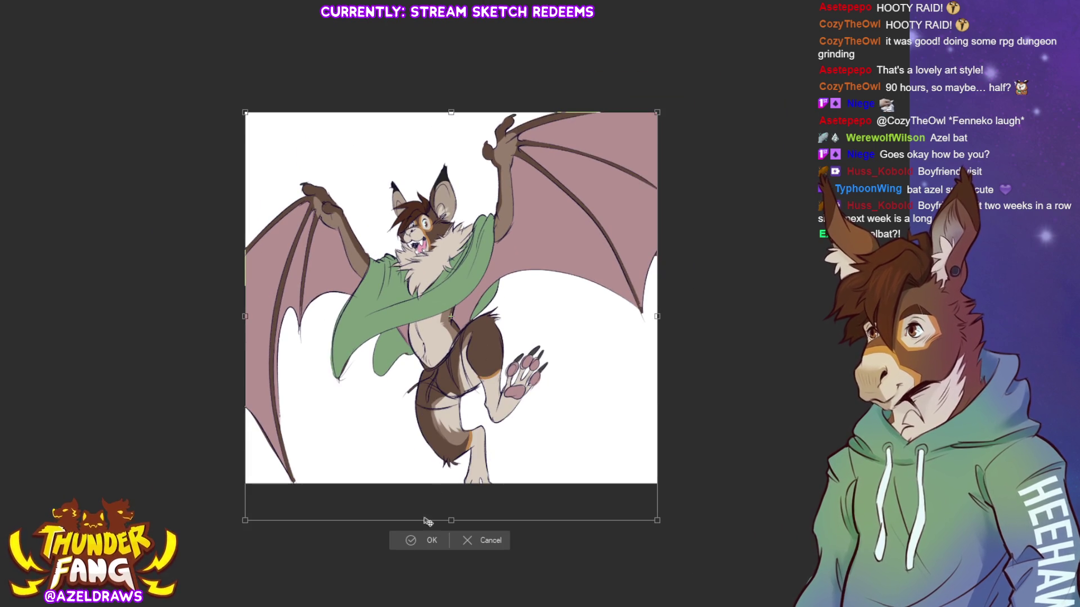
left_click(412, 540)
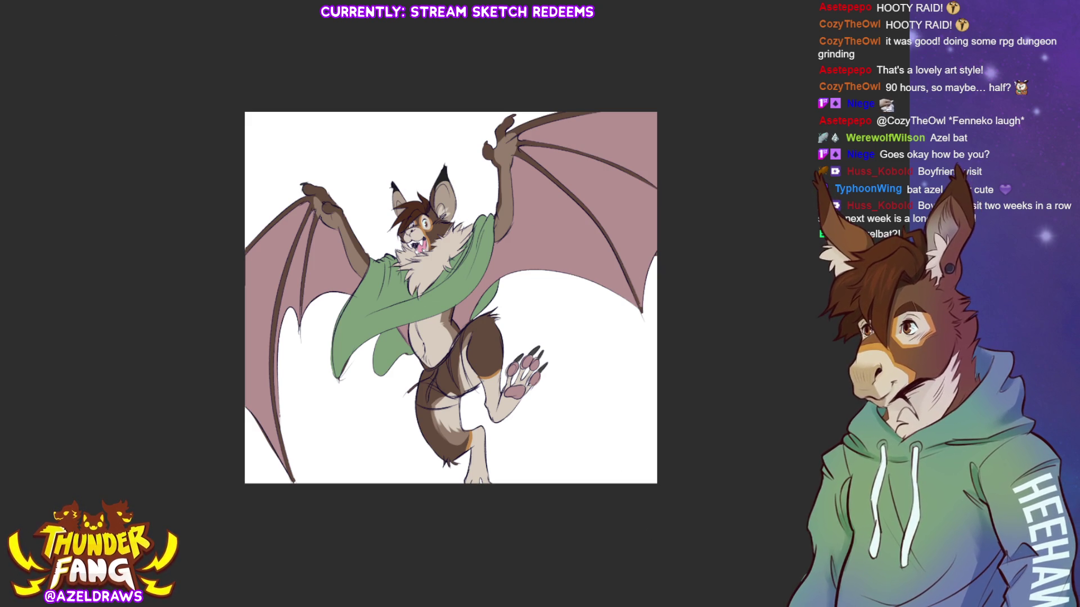
Extend the canvas downward beneath the bat drawing and commit the taller size.
key("ctrl+t")
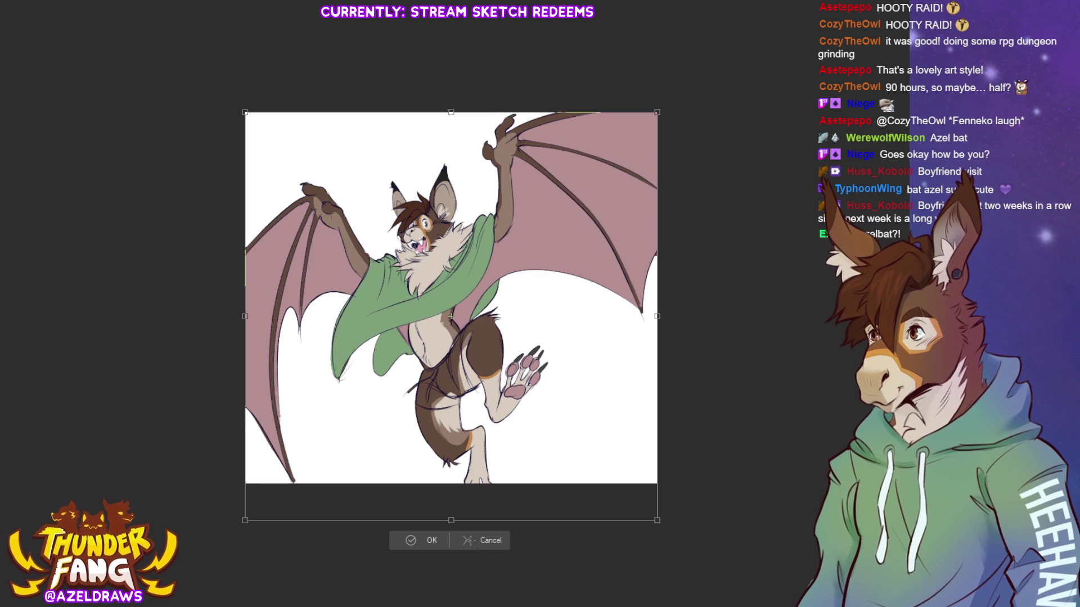
left_click(475, 540)
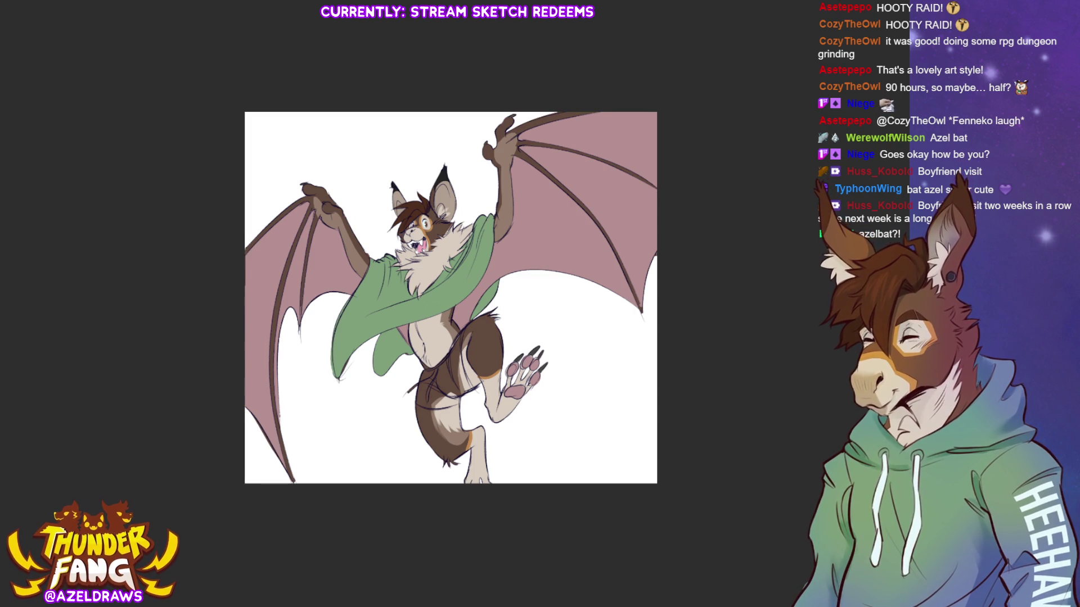
key("ctrl+a")
key("ctrl+d")
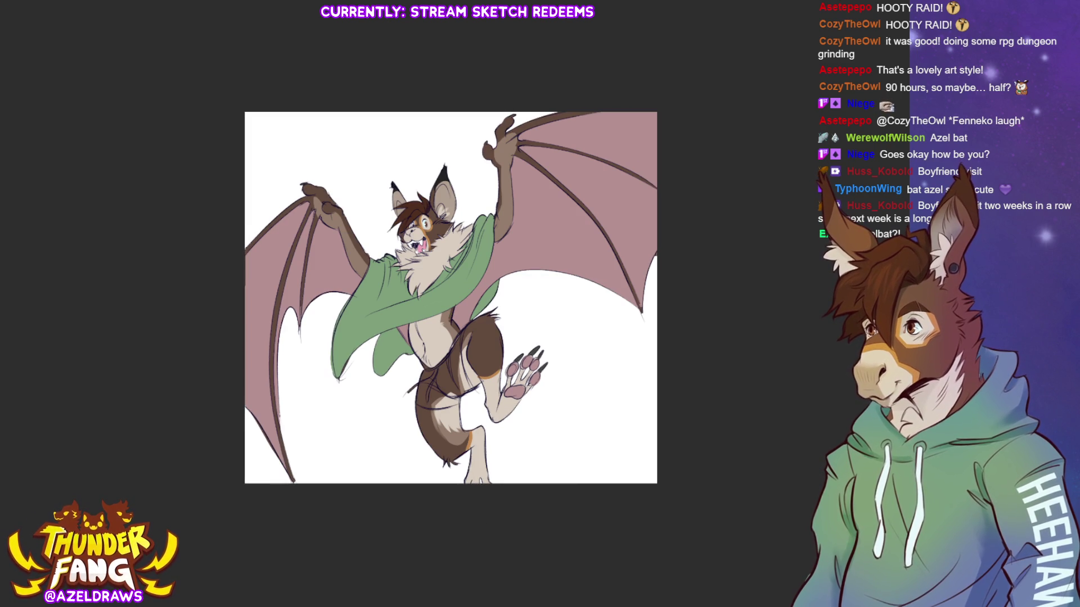
key("ctrl+t")
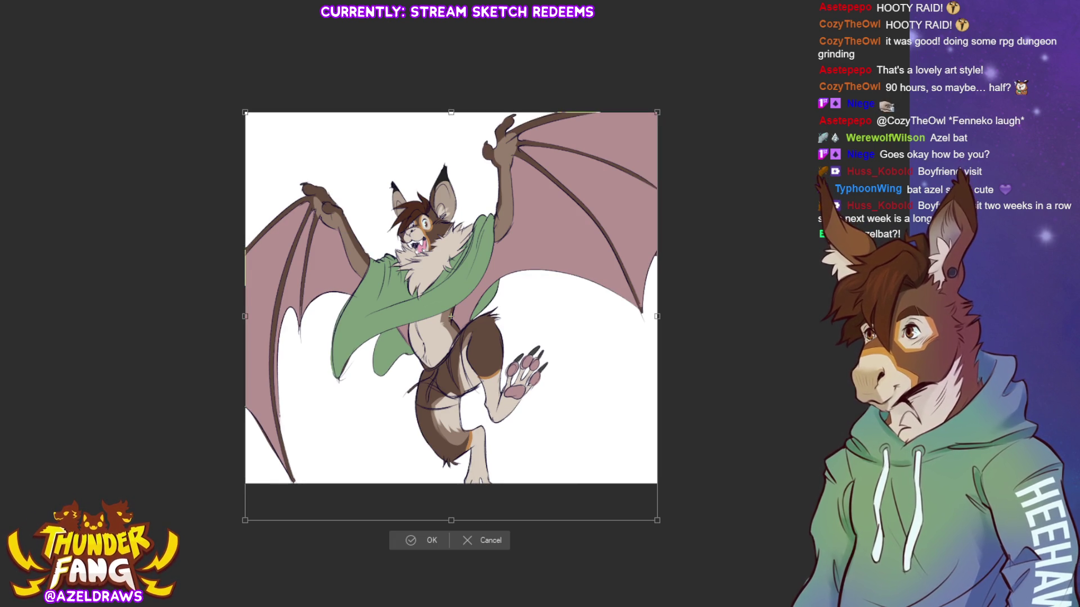
left_click(478, 541)
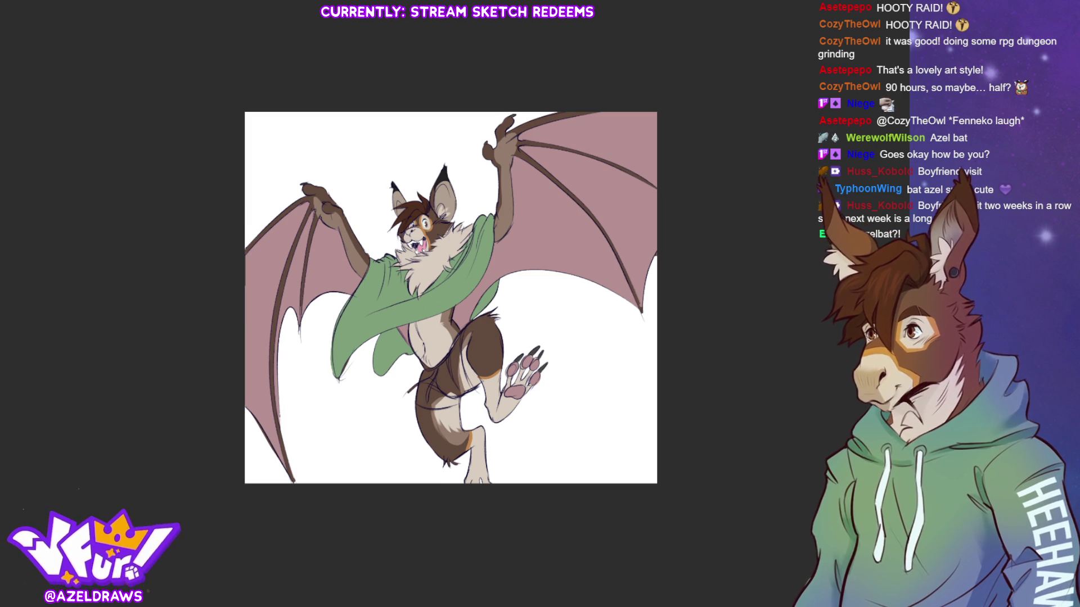
key("ctrl+t")
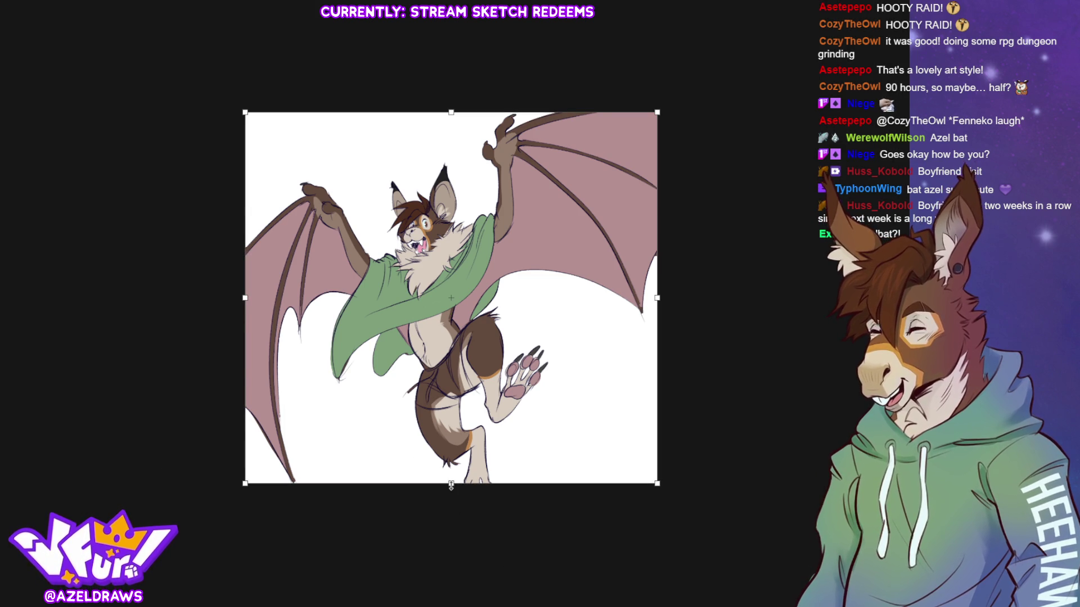
left_click_drag(451, 484, 451, 524)
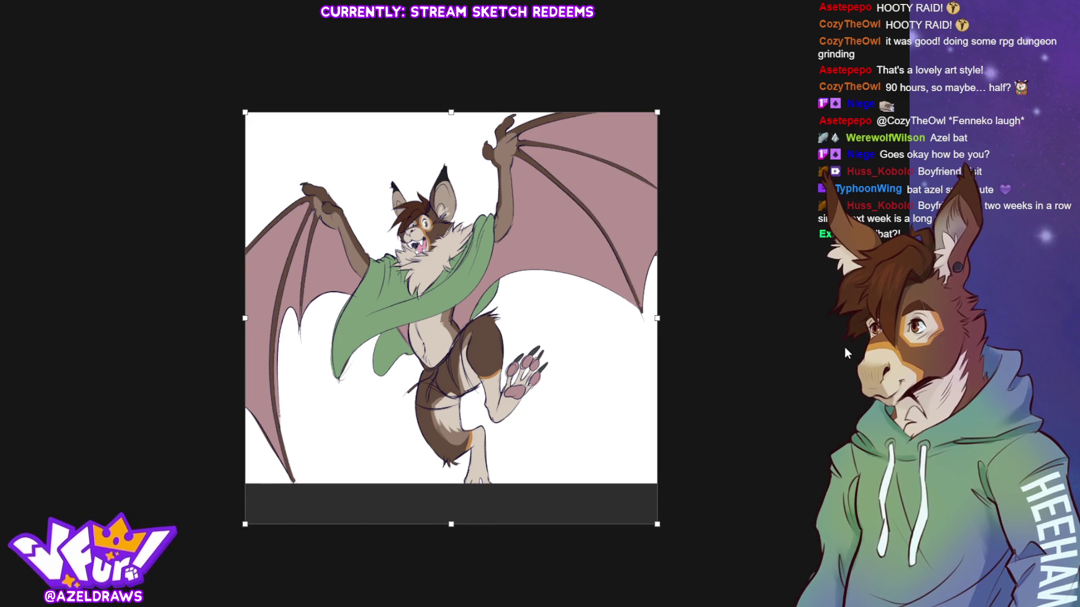
key("Return")
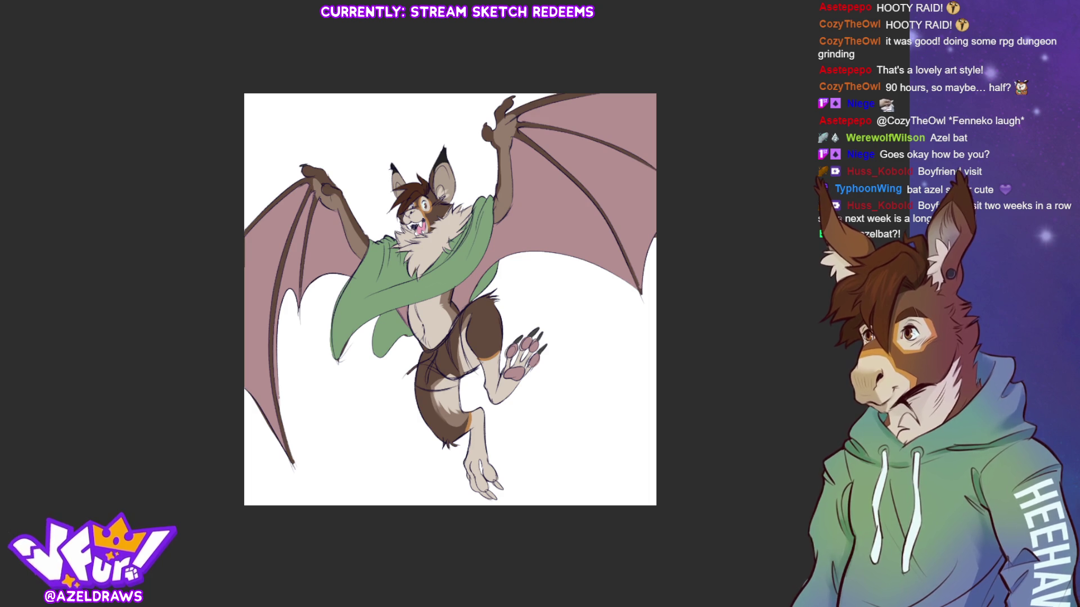
key("ctrl+plus")
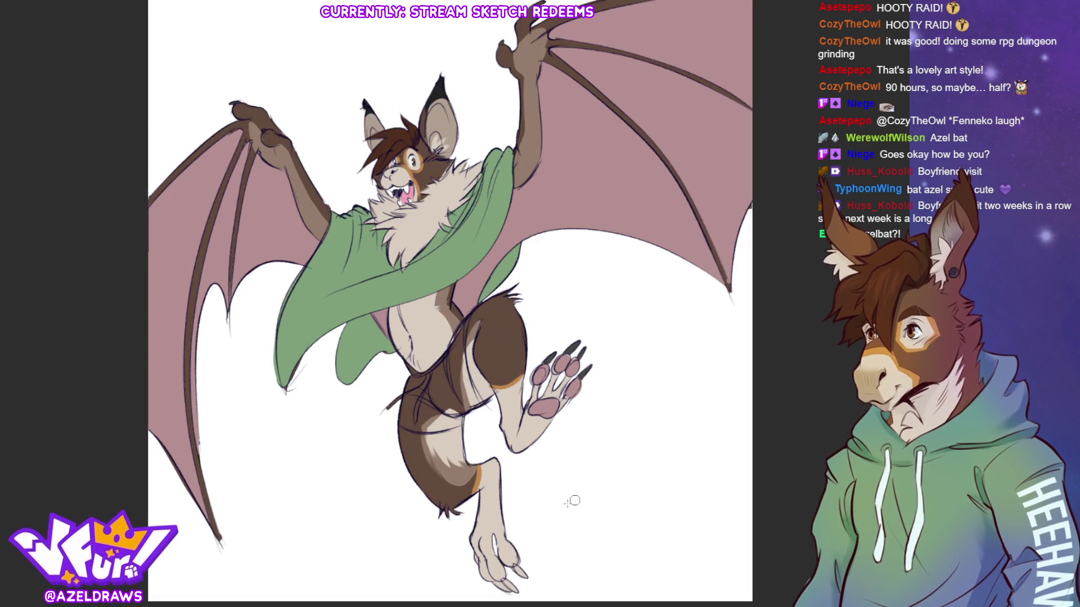
Paint dark claws on the lower foot's toes and a highlight down the shorts' right side.
mouse_move(530, 577)
left_mouse_down()
mouse_move(513, 567)
mouse_move(506, 585)
left_mouse_up()
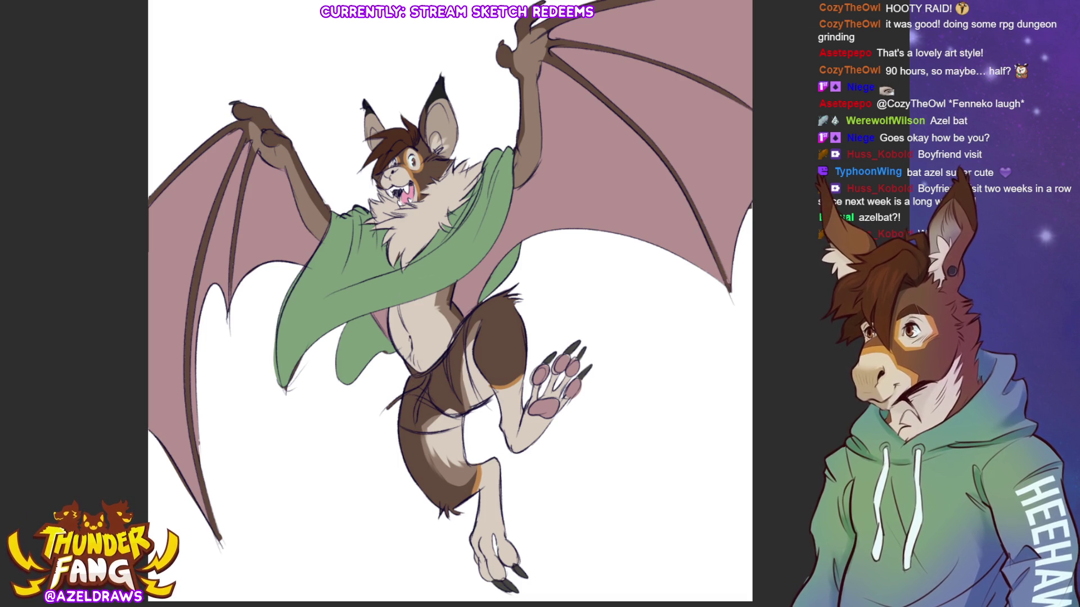
mouse_move(401, 420)
left_mouse_down()
mouse_move(459, 425)
mouse_move(477, 403)
mouse_move(443, 373)
mouse_move(402, 376)
mouse_move(464, 315)
mouse_move(467, 415)
mouse_move(444, 414)
left_mouse_up()
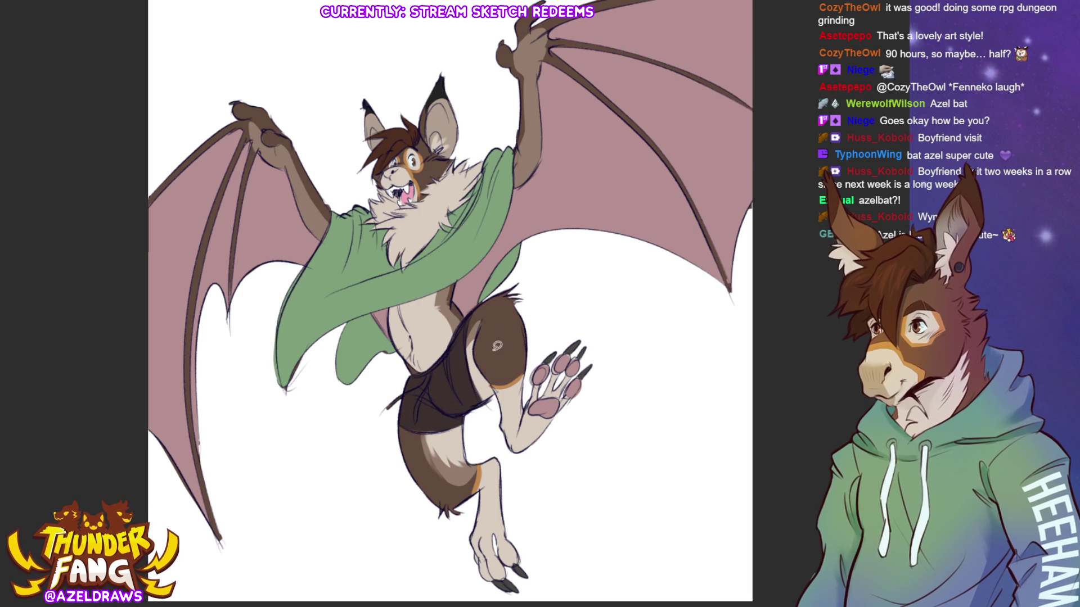
mouse_move(497, 305)
left_mouse_down()
mouse_move(443, 361)
mouse_move(435, 344)
mouse_move(455, 316)
left_mouse_up()
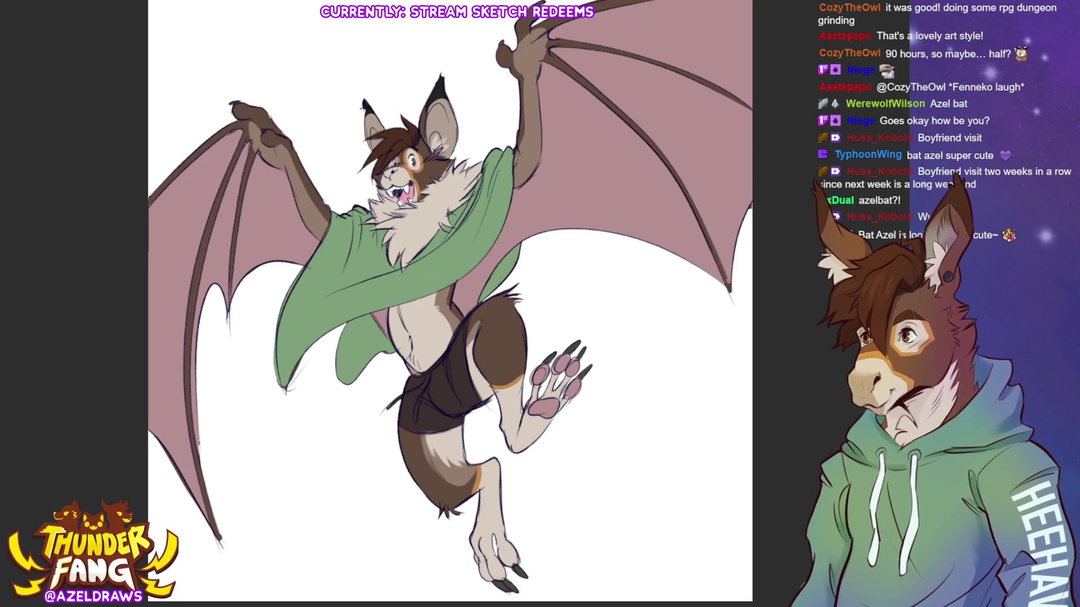
left_click_drag(460, 316, 480, 404)
Add light highlights along the shorts' hem and left side, then start a crop box.
mouse_move(396, 423)
left_mouse_down()
mouse_move(432, 430)
mouse_move(469, 410)
left_mouse_up()
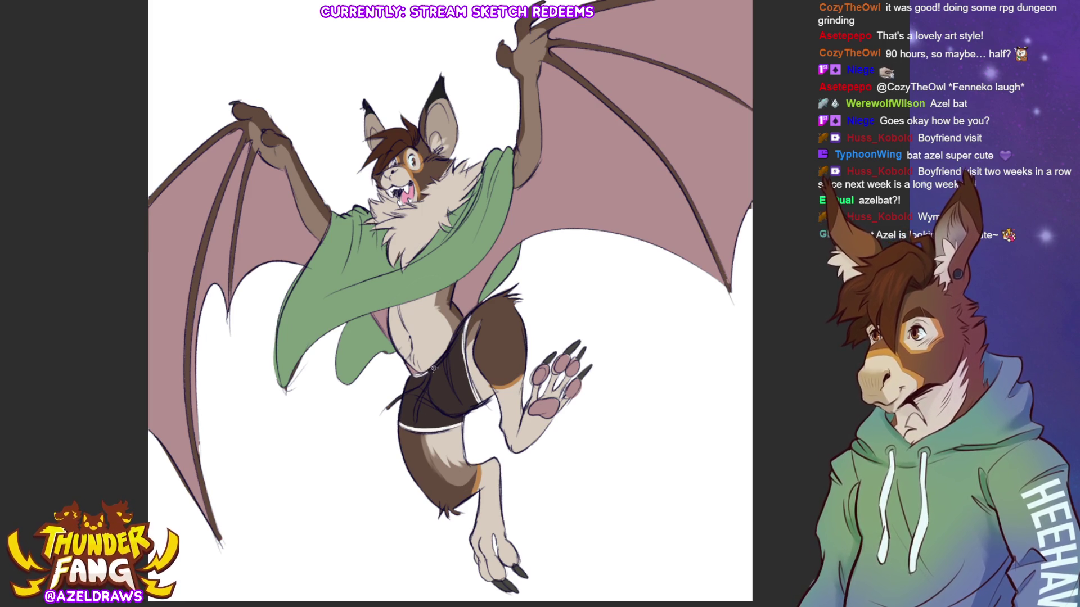
left_click_drag(434, 371, 415, 423)
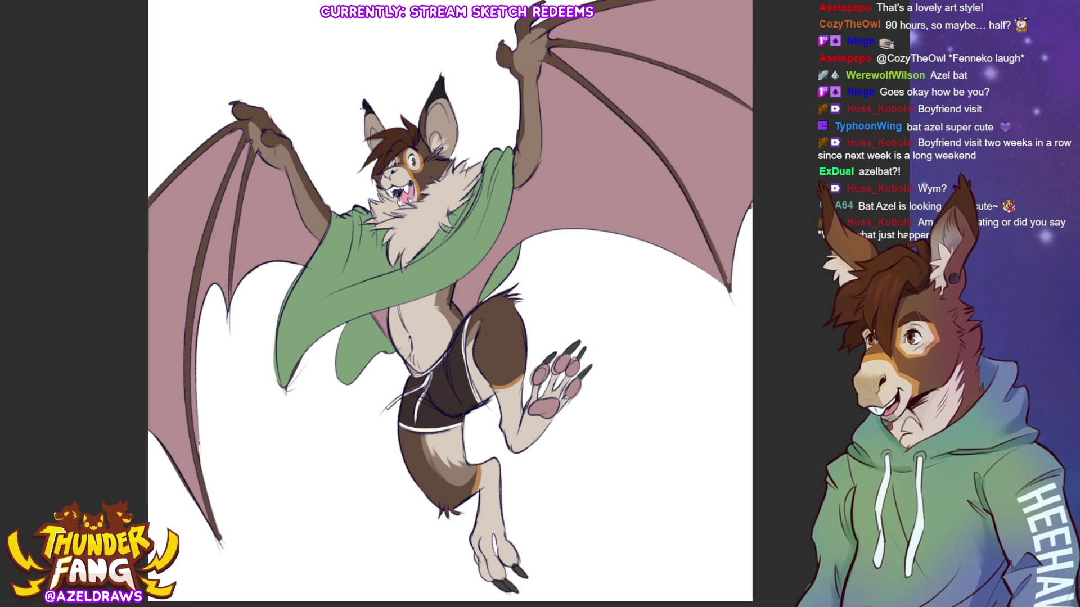
left_click_drag(644, 599, 644, 423)
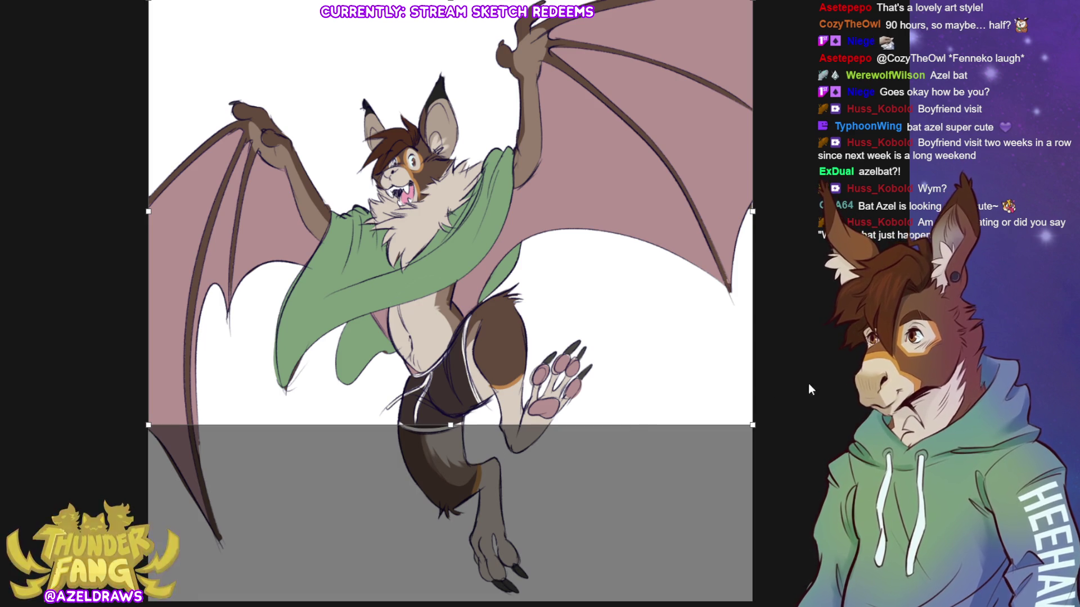
Cancel the pending crop, leaving the canvas unchanged.
key("Escape")
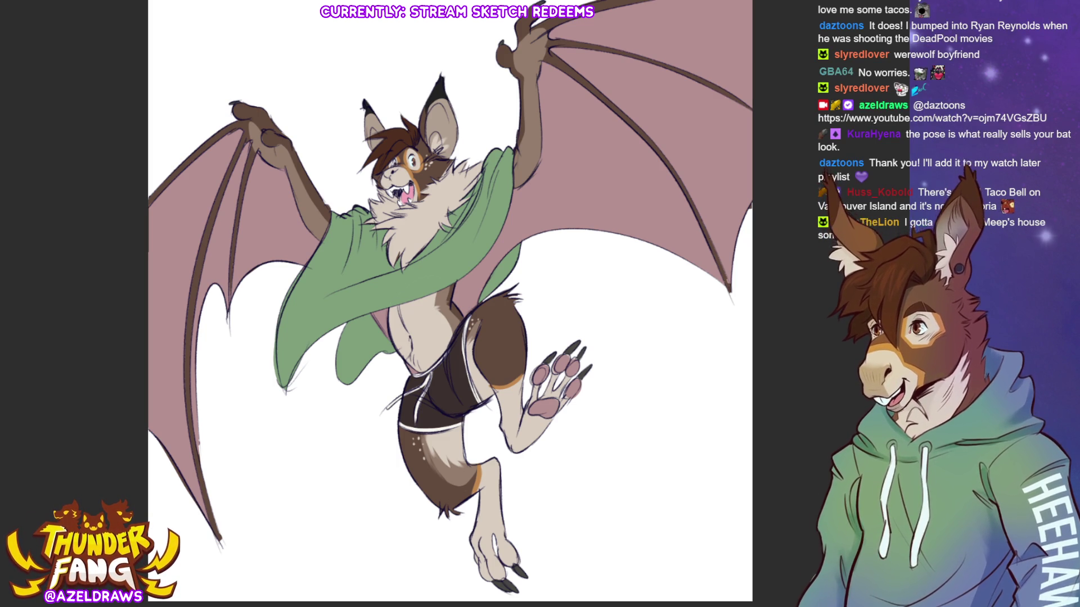
scroll(393, 180, "up", 3)
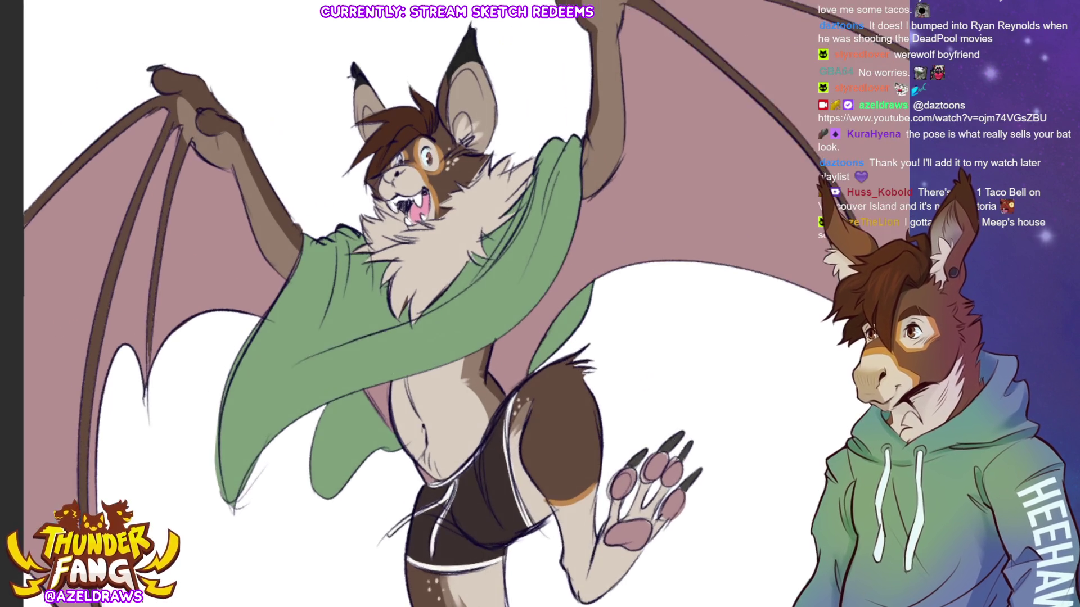
scroll(427, 155, "down", 1)
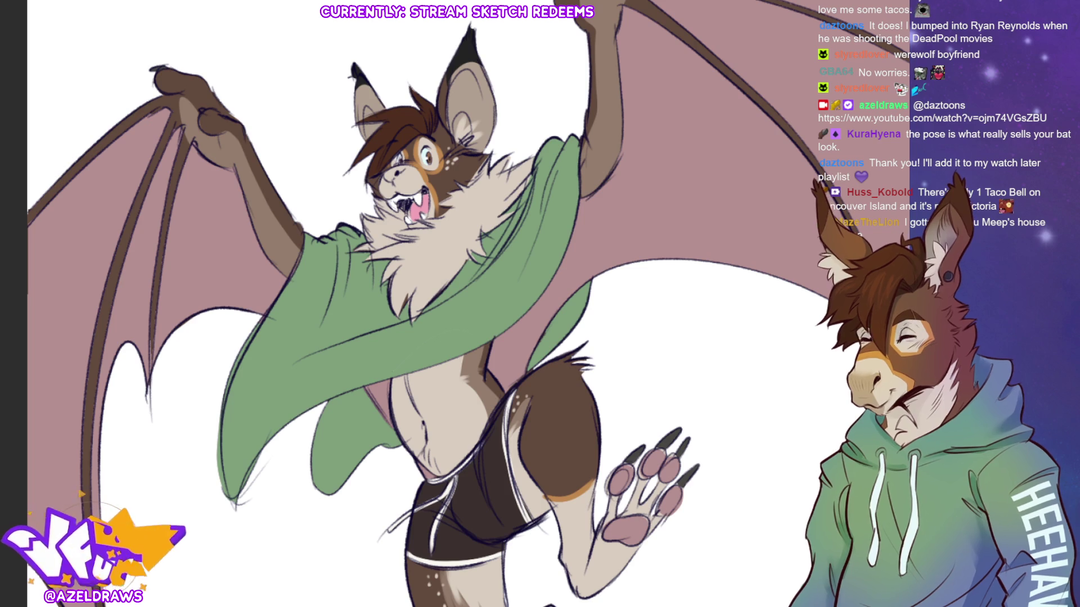
left_click_drag(451, 76, 462, 83)
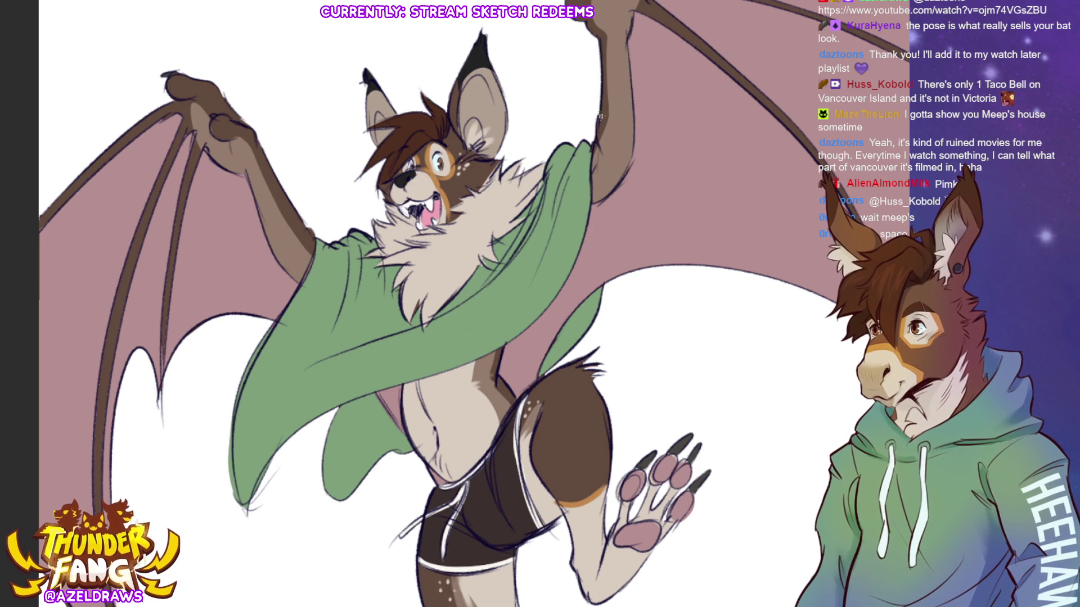
Dab small light marks onto the bat's dark shorts.
key("ctrl+0")
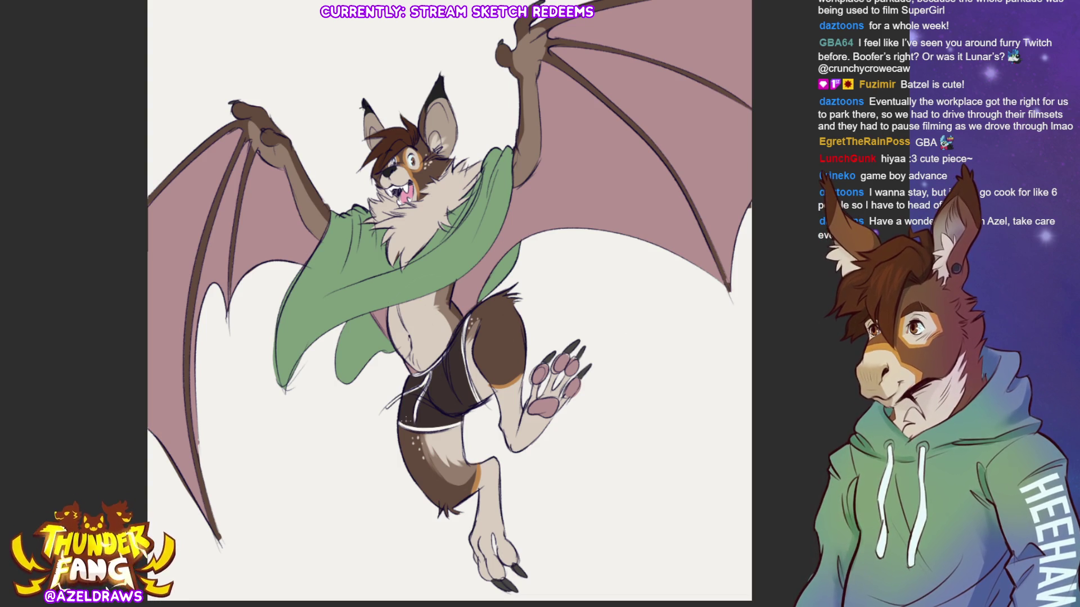
left_click(405, 408)
key("ctrl+minus")
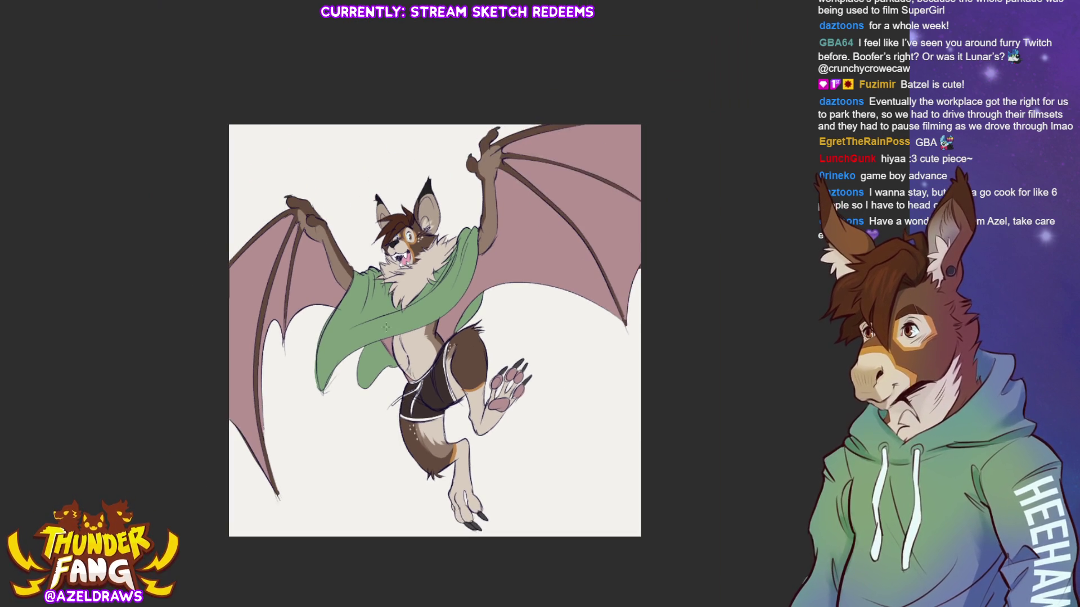
Fill the background with a dark-to-light blue gradient, then shrink the artwork and shift it up inside a margin.
mouse_move(394, 367)
left_mouse_down()
mouse_move(419, 342)
mouse_move(424, 348)
left_mouse_up()
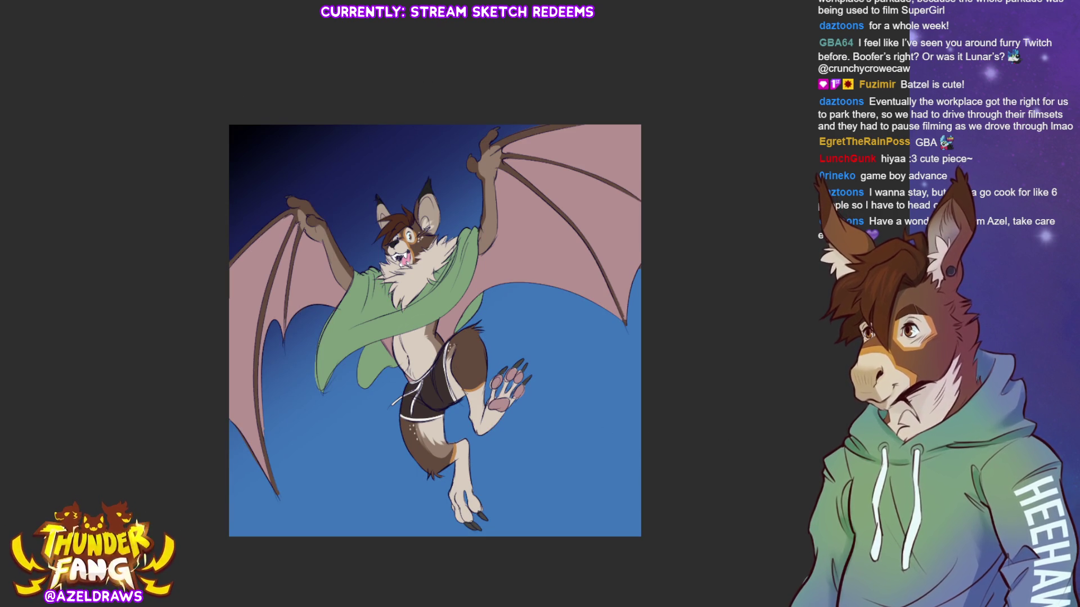
key("ctrl+0")
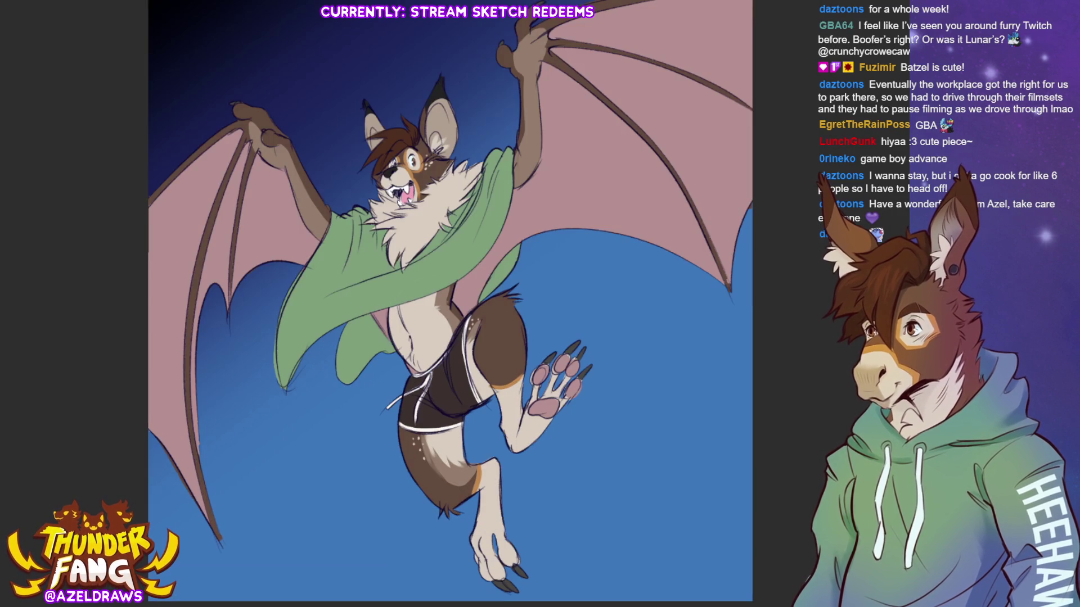
key("ctrl+t")
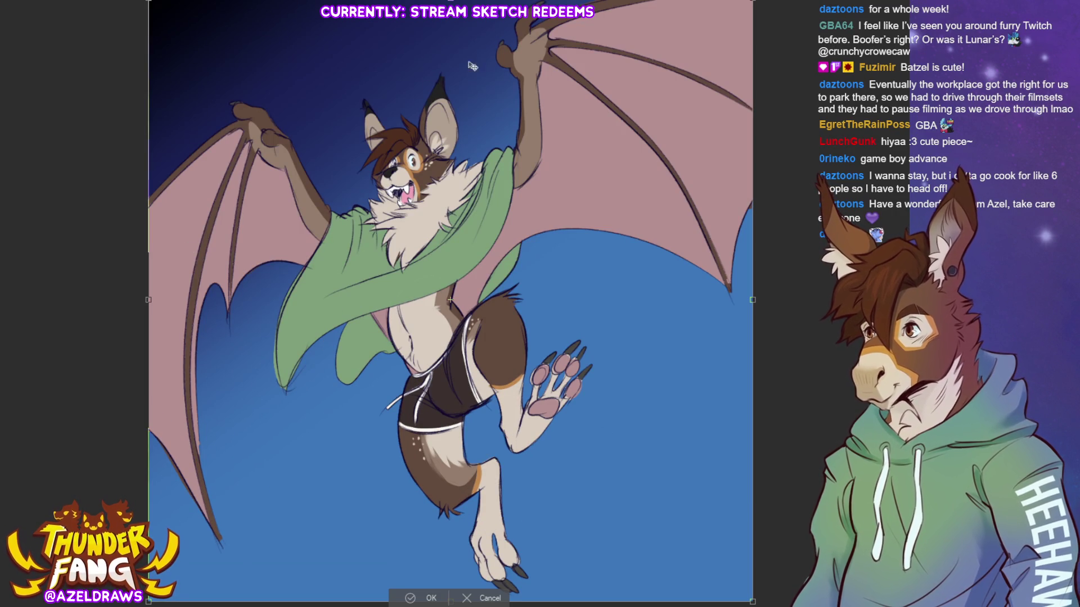
left_click_drag(450, 3, 455, 32)
left_click_drag(389, 102, 389, 84)
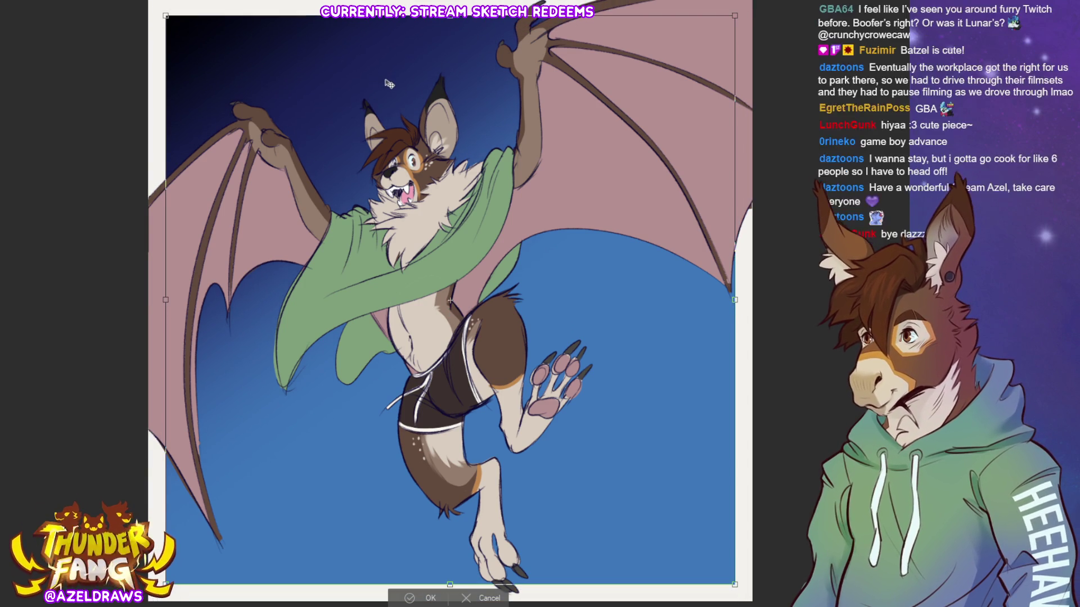
left_click(412, 600)
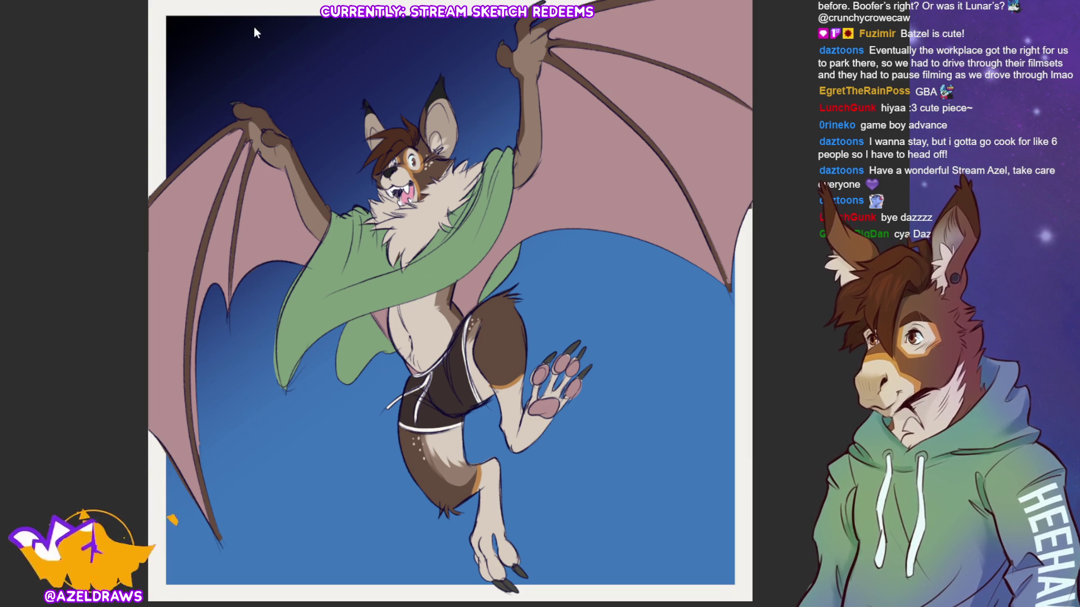
key("ctrl+f")
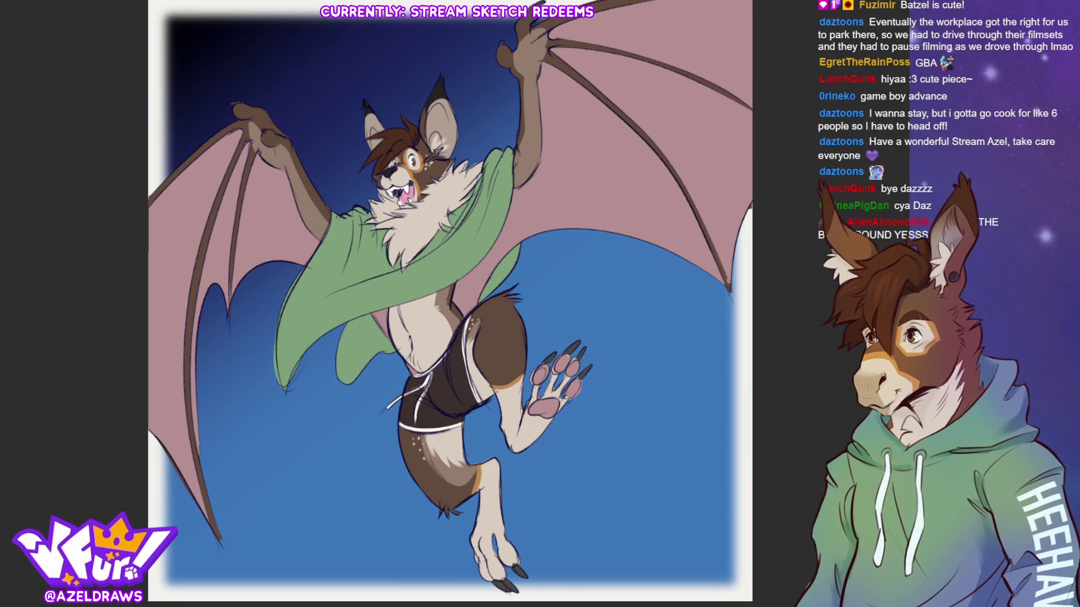
Fade the blurred background to pale blue and paint pink pads on both wing hands.
key("5")
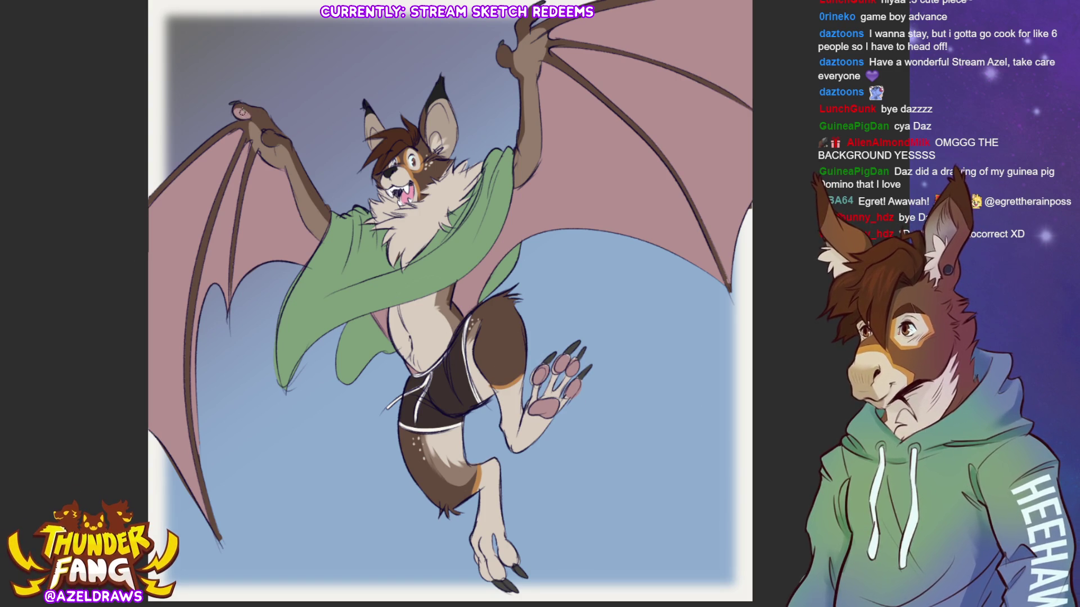
left_click_drag(272, 143, 269, 139)
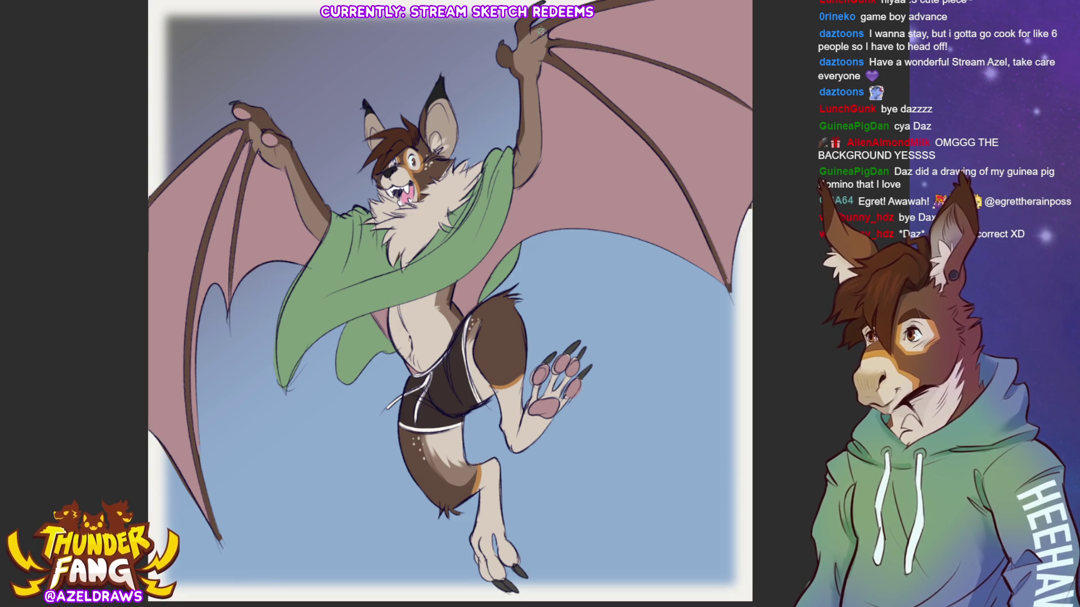
left_click_drag(508, 56, 510, 59)
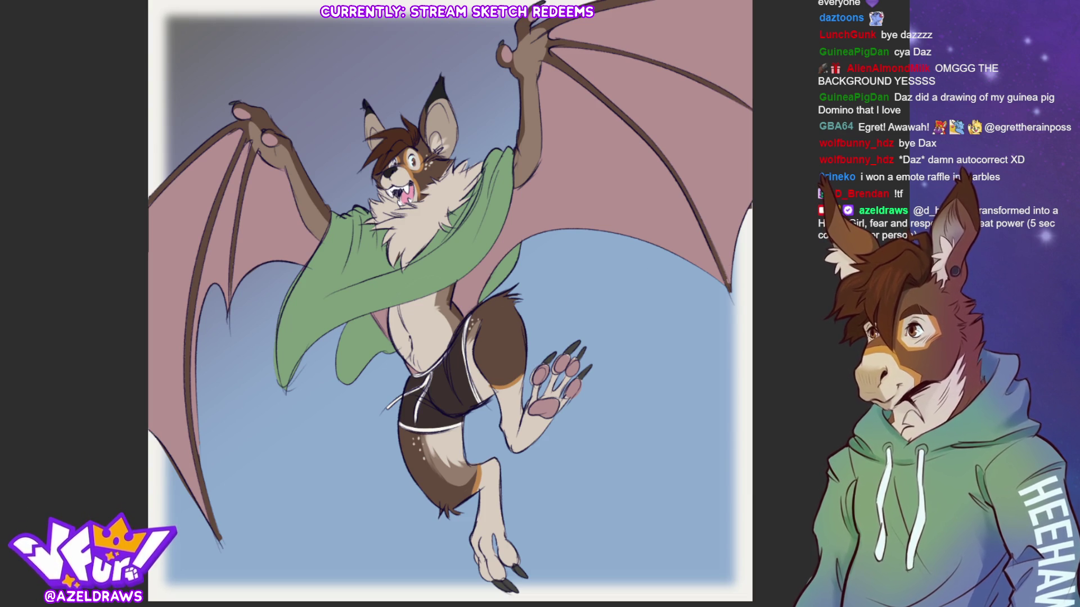
scroll(691, 221, "down", 5)
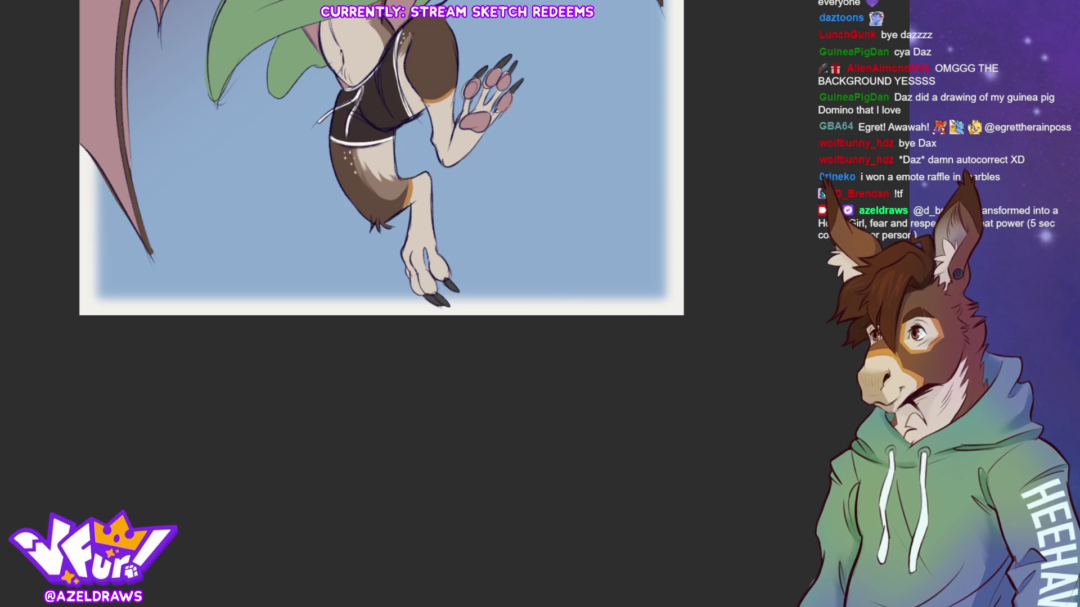
Write the AZELDRAWS signature in the bottom-right corner and nudge it slightly right.
mouse_move(561, 311)
left_mouse_down()
mouse_move(639, 298)
mouse_move(636, 311)
left_mouse_up()
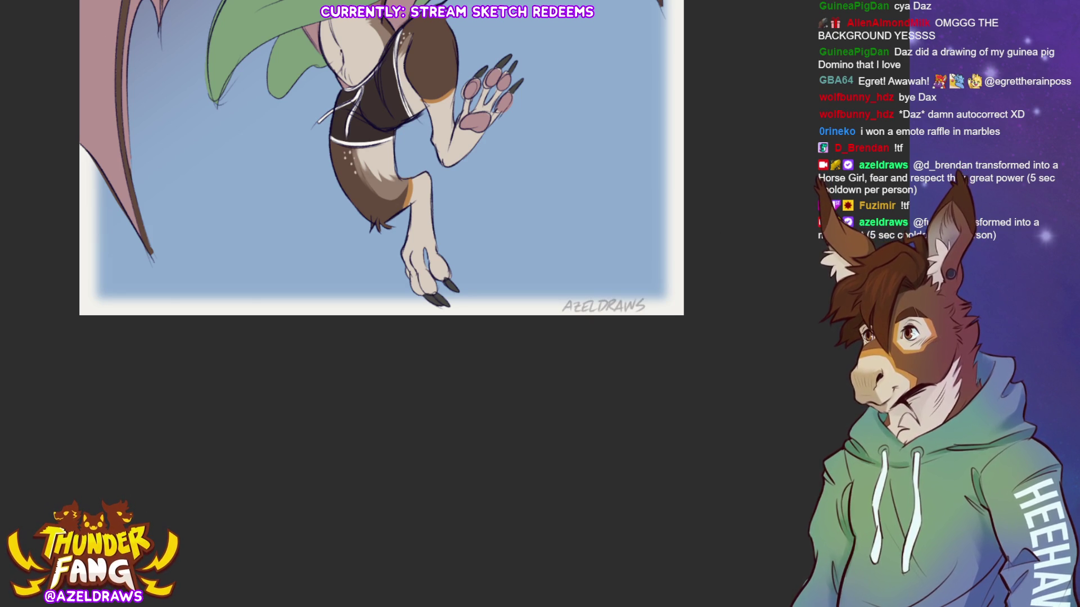
key("ctrl+t")
left_click_drag(633, 309, 655, 308)
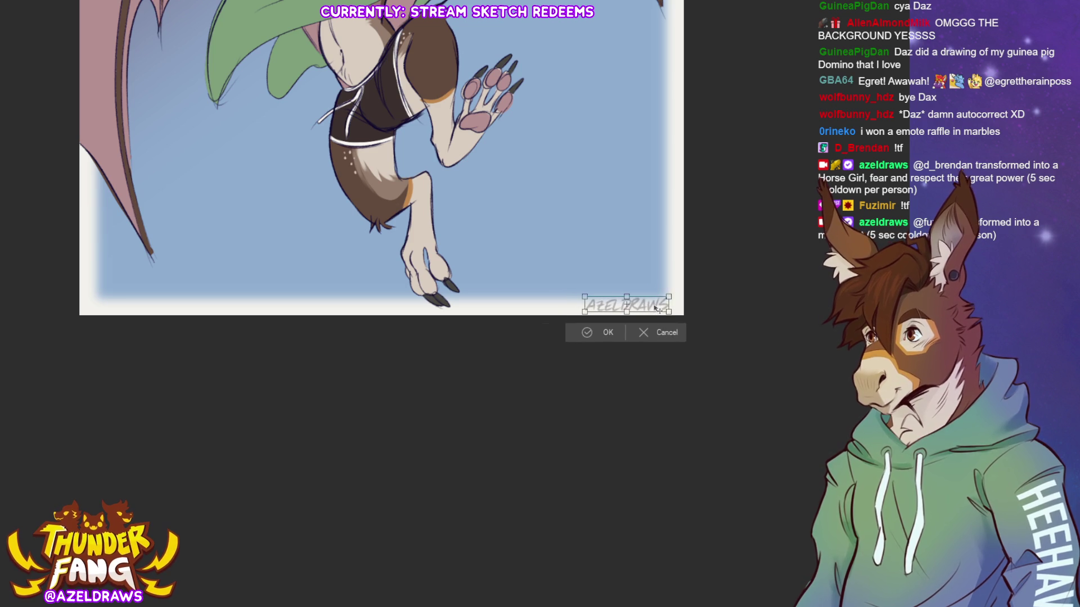
key("Return")
key("ctrl+0")
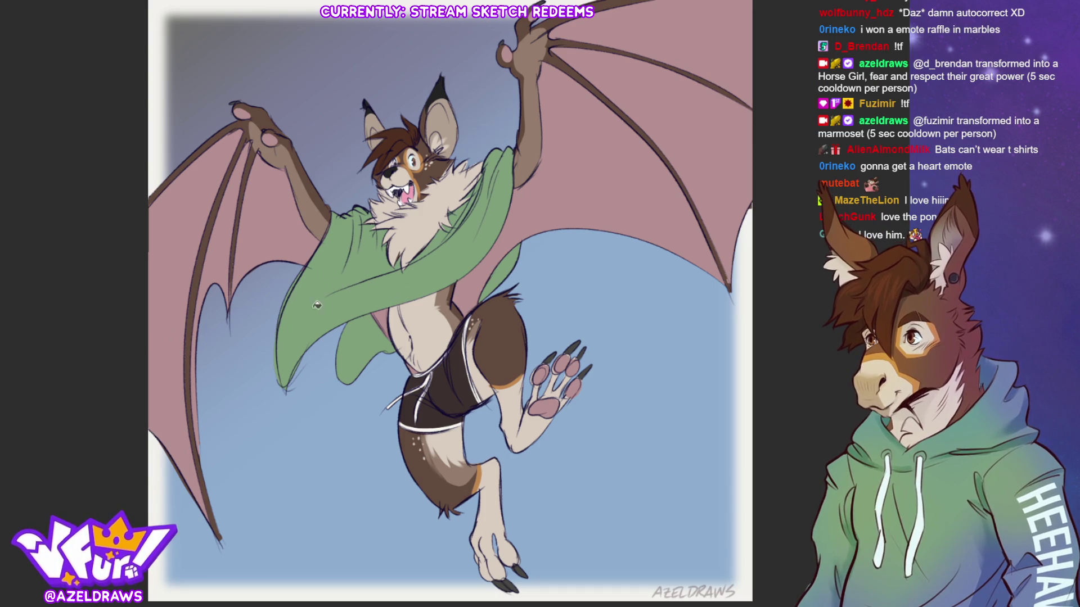
Fill the main cloak, right shoulder piece and lower-left fold mint green, discarding a test red stroke.
left_click(299, 309)
left_click(508, 269)
left_click(345, 343)
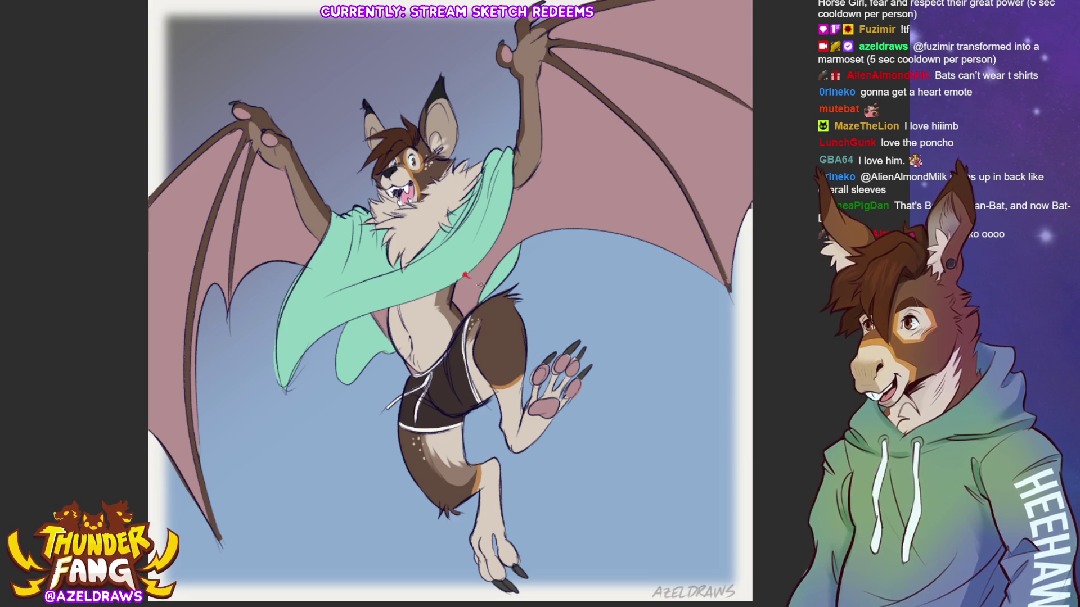
left_click_drag(477, 282, 501, 288)
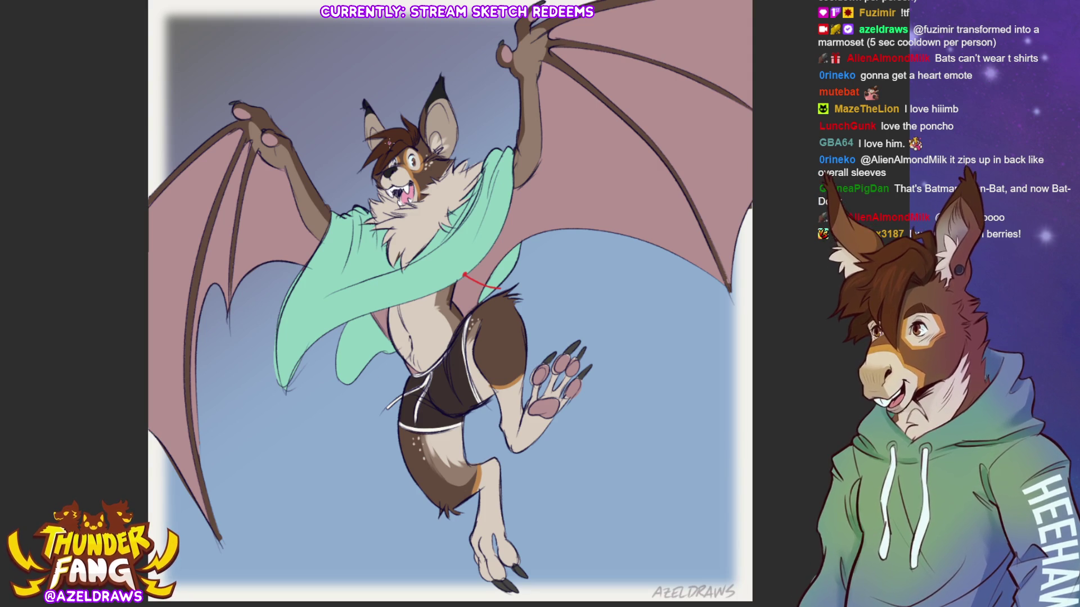
key("ctrl+z")
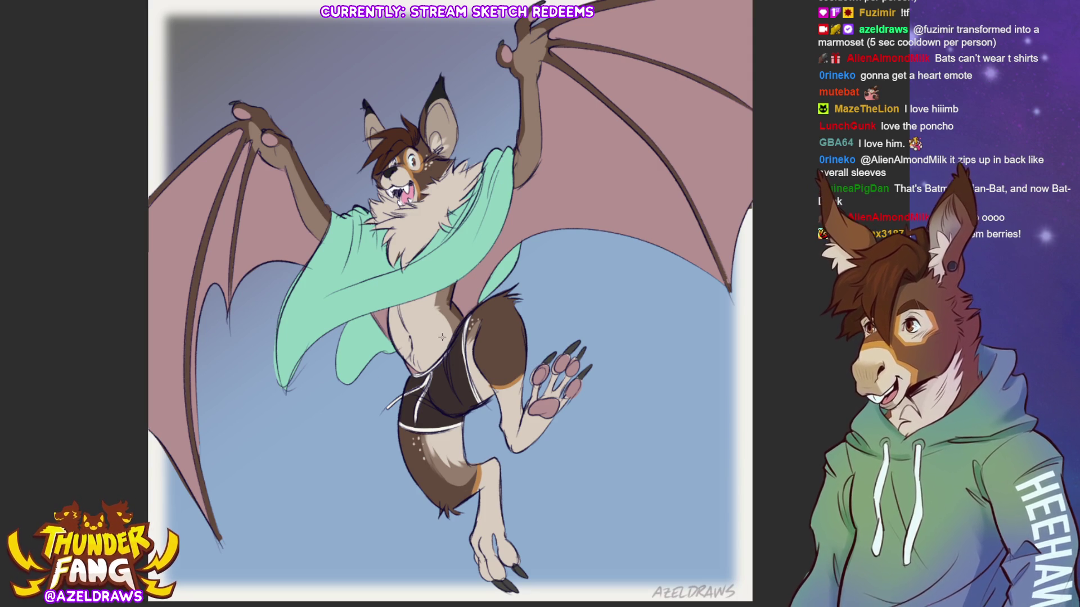